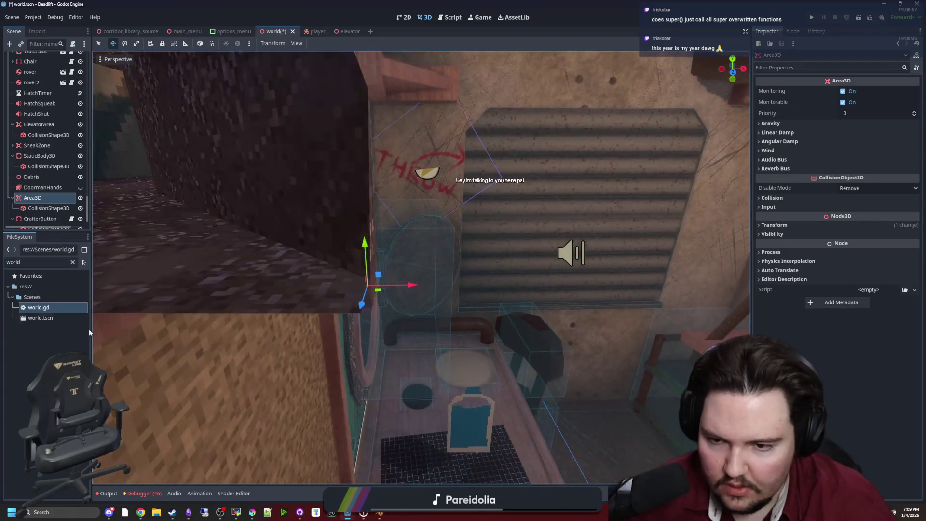
# Frame the Area3D's collision shape, narrow the box and stretch it taller over the door.
pyautogui.click(49, 208)
pyautogui.press('f')
pyautogui.moveTo(502, 283); pyautogui.dragTo(400, 276)
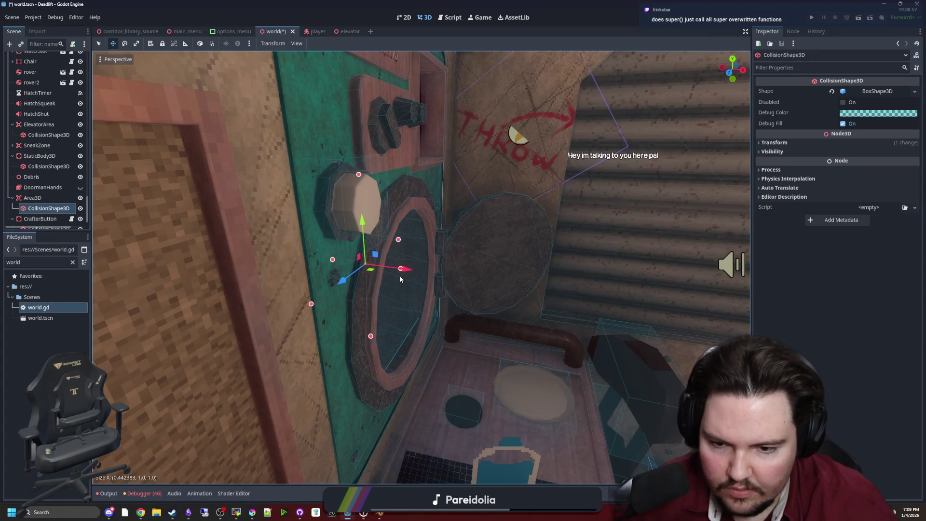
pyautogui.scroll(-4, 431, 389)
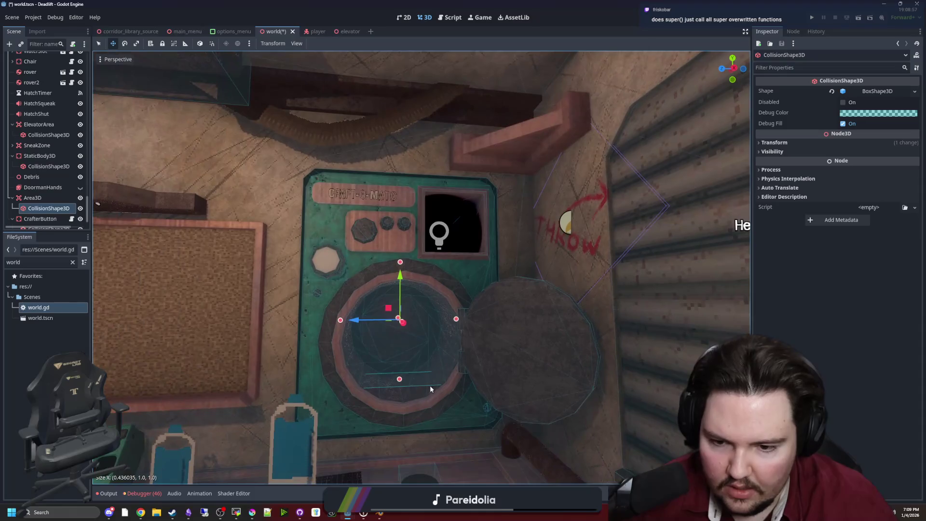
pyautogui.moveTo(401, 379); pyautogui.dragTo(402, 396)
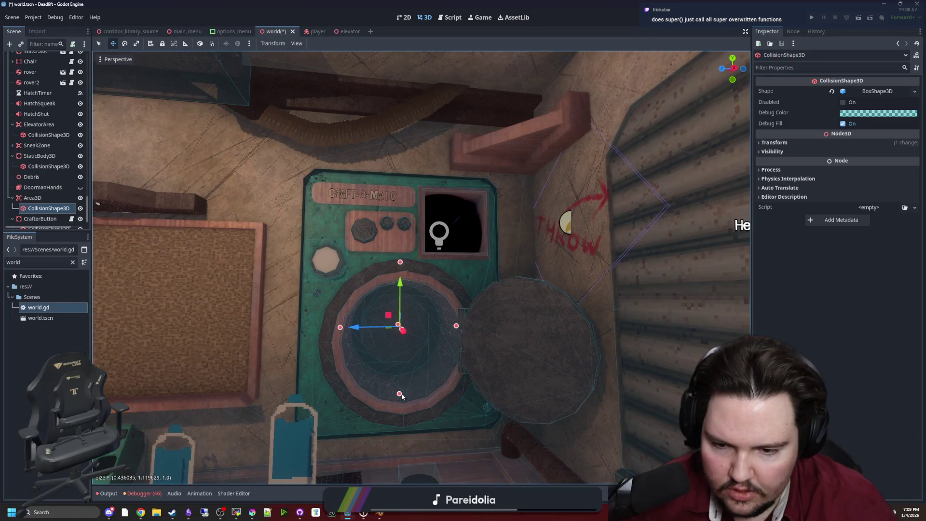
# Widen the collision box to about 0.93 and save the world scene.
pyautogui.scroll(6, 402, 396)
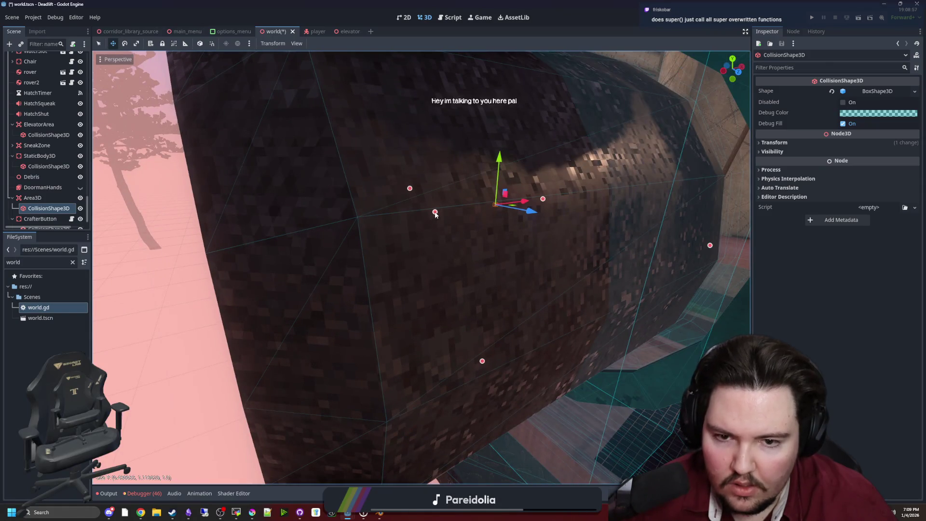
pyautogui.moveTo(435, 213); pyautogui.dragTo(212, 253)
pyautogui.scroll(-5, 224, 253)
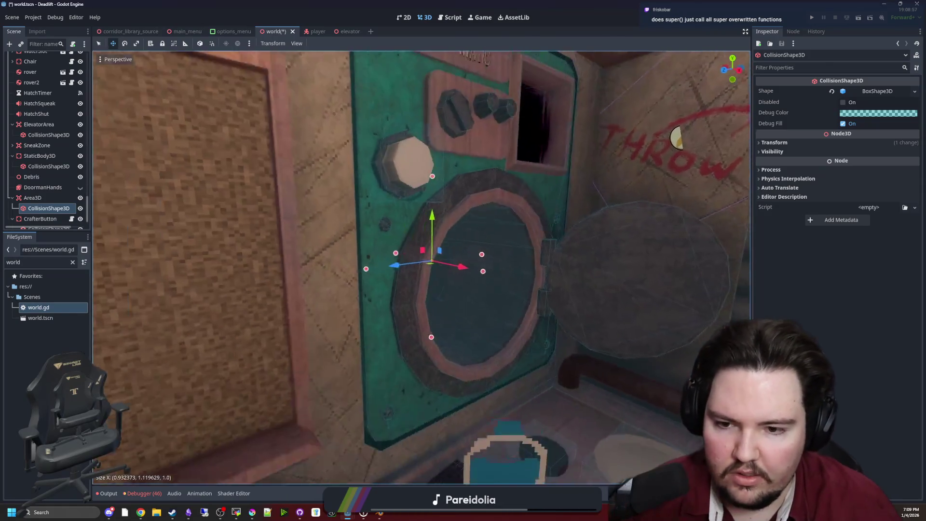
pyautogui.hotkey('ctrl', 's')
pyautogui.click(32, 197)
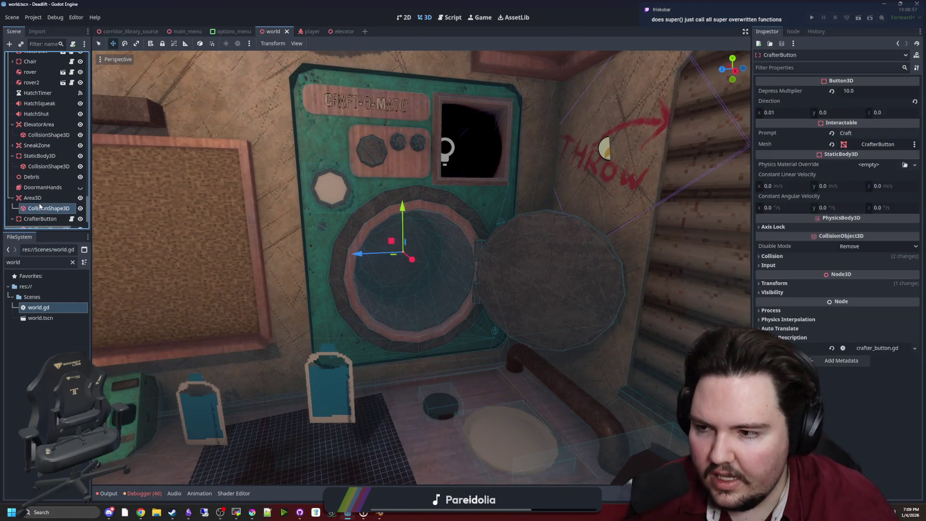
# Turn off the Area3D's collision layer 1, enable mask layer 5 (Furniture), and save.
pyautogui.click(48, 208)
pyautogui.click(49, 195)
pyautogui.click(772, 198)
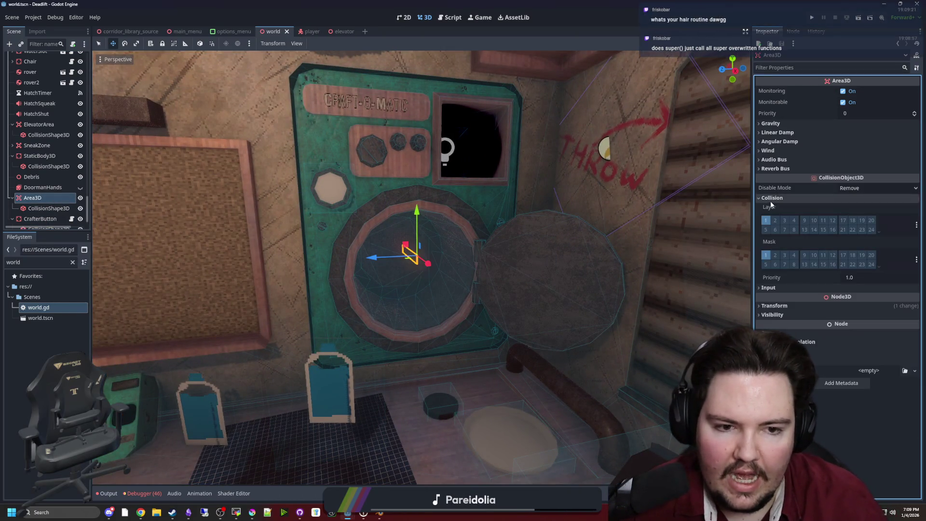
pyautogui.click(767, 222)
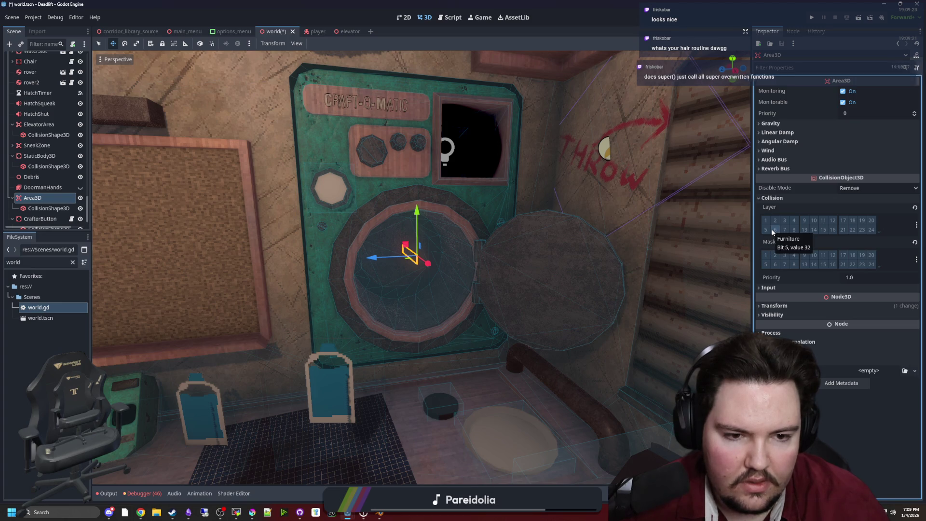
pyautogui.click(765, 265)
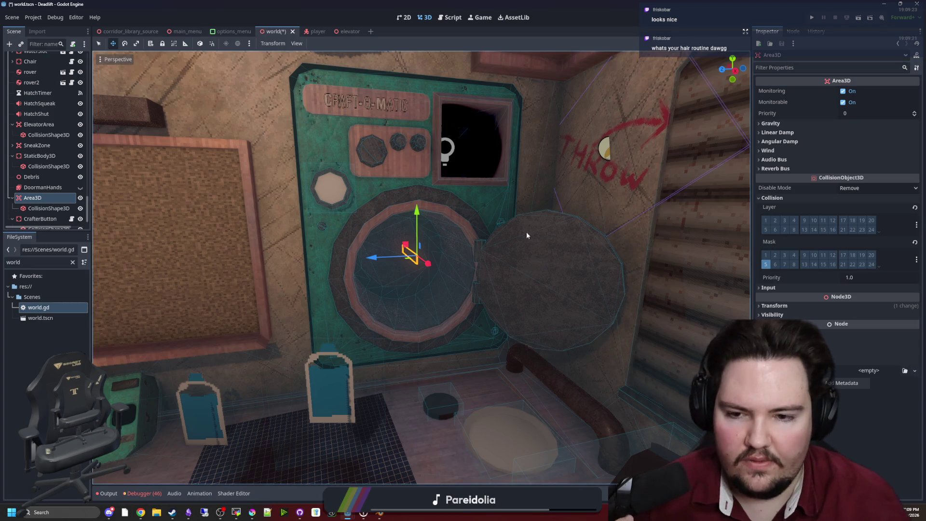
pyautogui.hotkey('ctrl', 's')
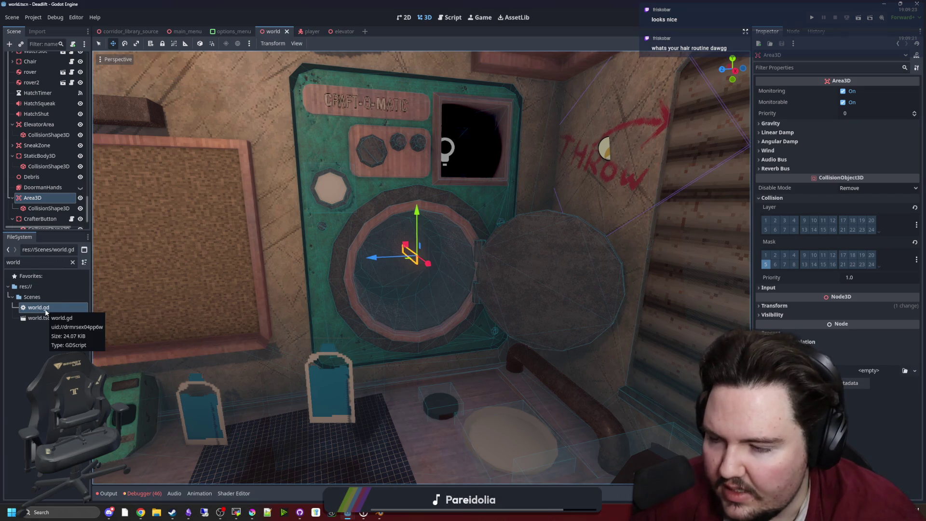
# Open CrafterButton's script, crafter_button.gd, for editing.
pyautogui.scroll(-5, 49, 114)
pyautogui.scroll(5, 42, 206)
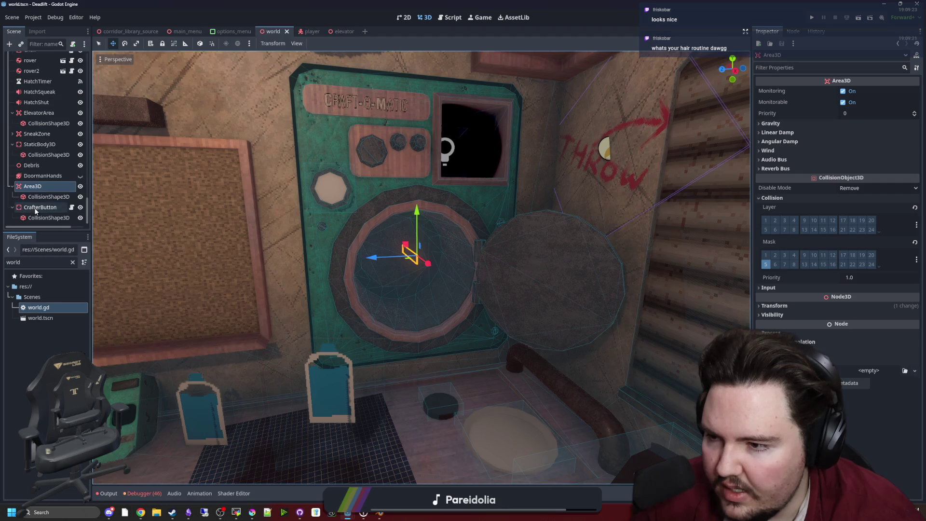
pyautogui.click(71, 207)
# Inspect how the parent script button_3d.gd handles presses in its _ready body.
pyautogui.press('Up')
pyautogui.press('Up')
pyautogui.press('Up')
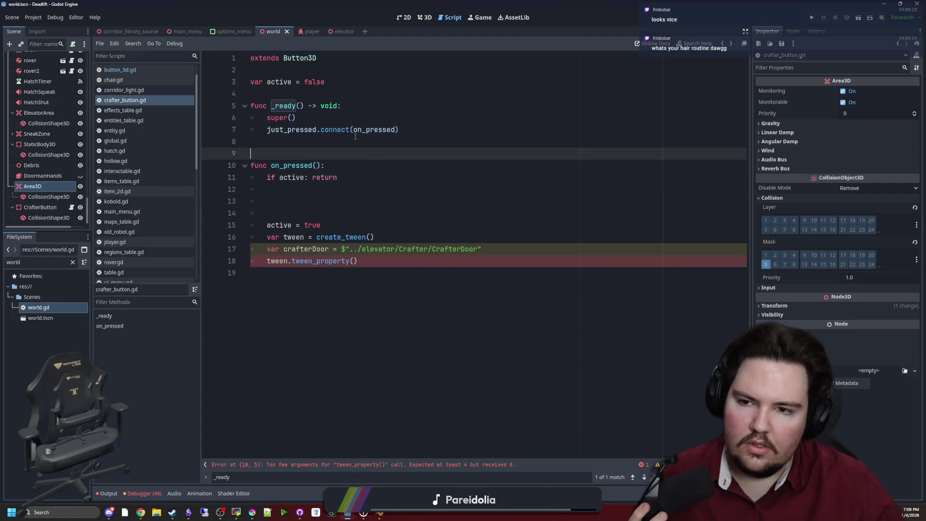
pyautogui.press('Up')
pyautogui.press('Up')
pyautogui.press('Up')
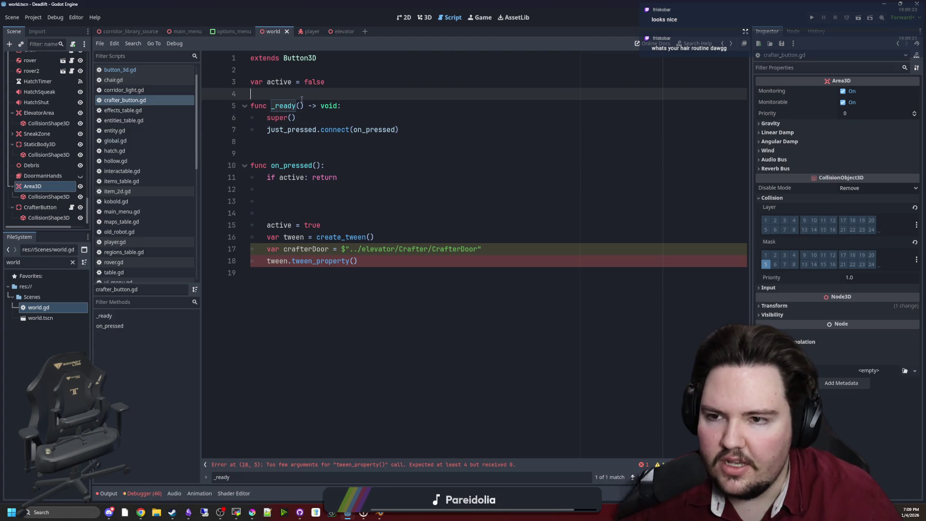
pyautogui.keyDown('ctrl'); pyautogui.click(299, 58); pyautogui.keyUp('ctrl')
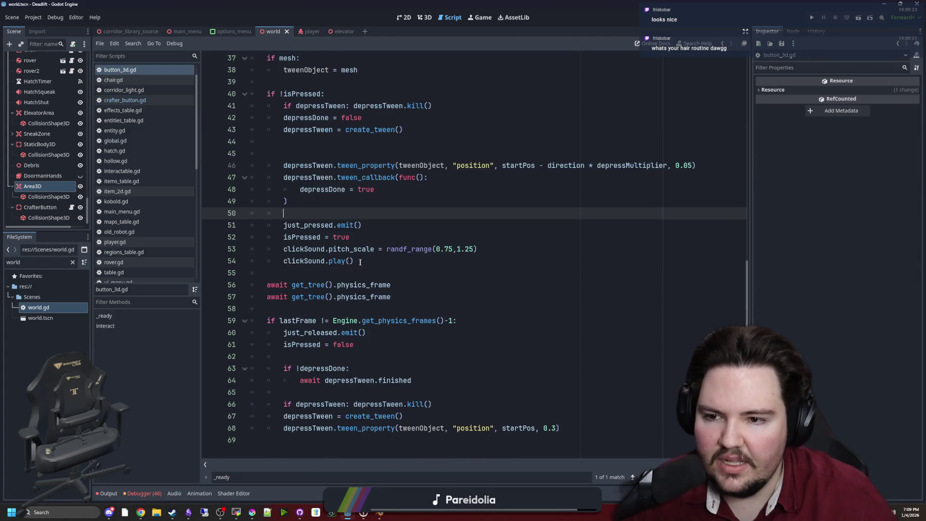
pyautogui.scroll(10, 287, 301)
pyautogui.moveTo(386, 357); pyautogui.dragTo(250, 261)
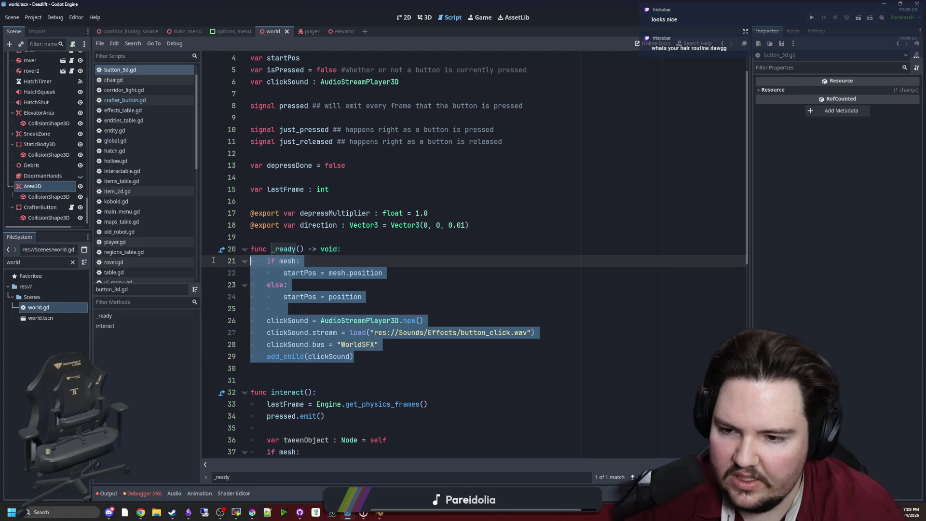
pyautogui.click(419, 276)
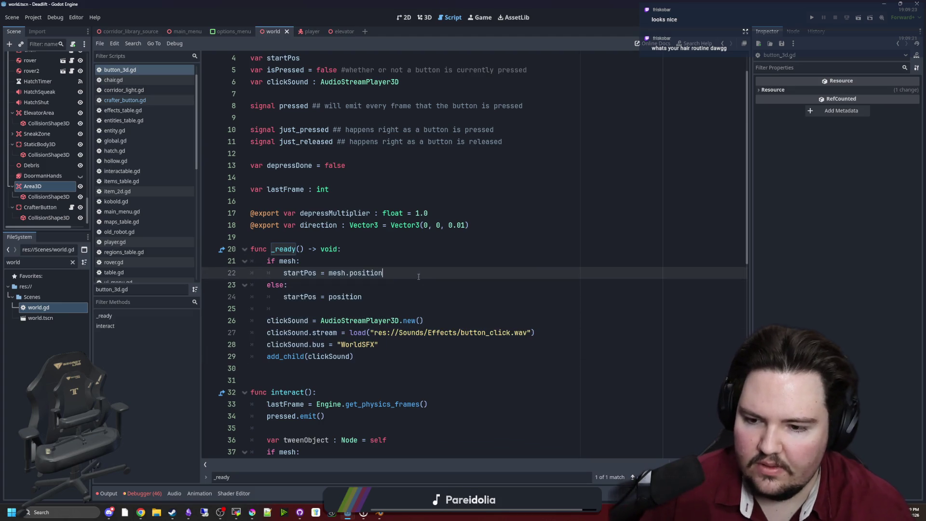
# Back in crafter_button.gd, add a line under on_pressed and delete the super() call.
pyautogui.click(138, 100)
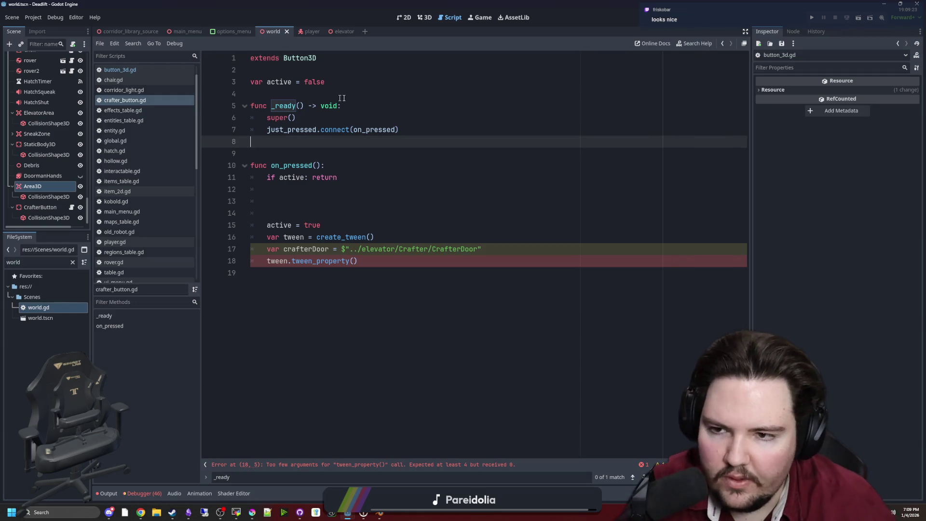
pyautogui.click(347, 118)
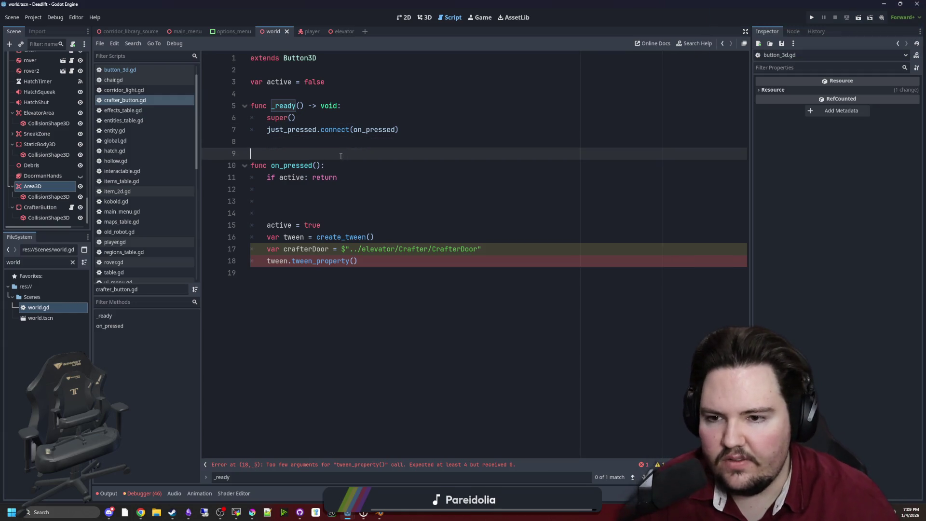
pyautogui.click(338, 166)
pyautogui.press('Return')
pyautogui.write('super()')
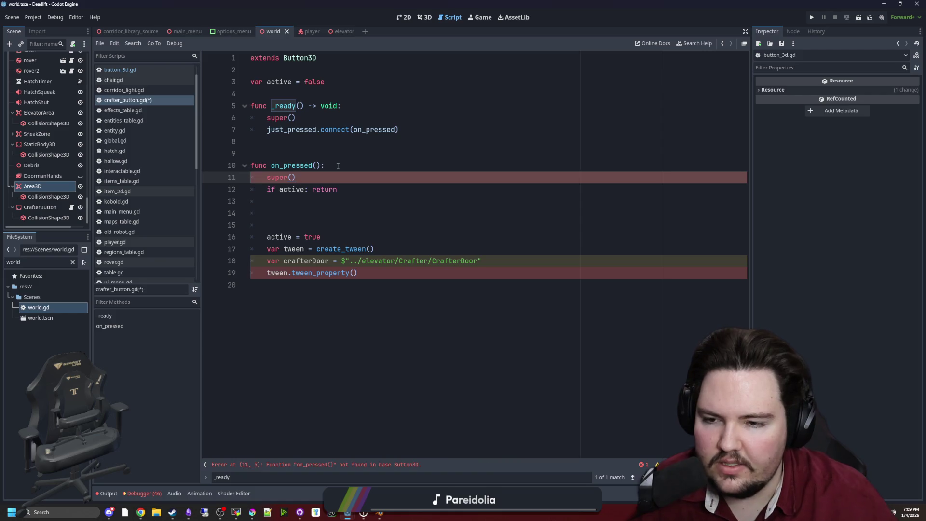
pyautogui.doubleClick(266, 178)
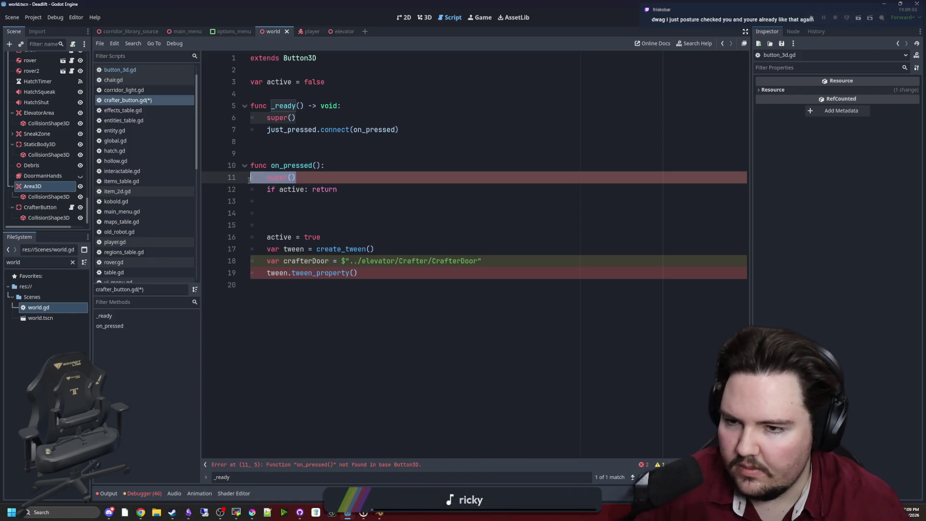
pyautogui.press('BackSpace')
pyautogui.press('BackSpace')
pyautogui.click(309, 152)
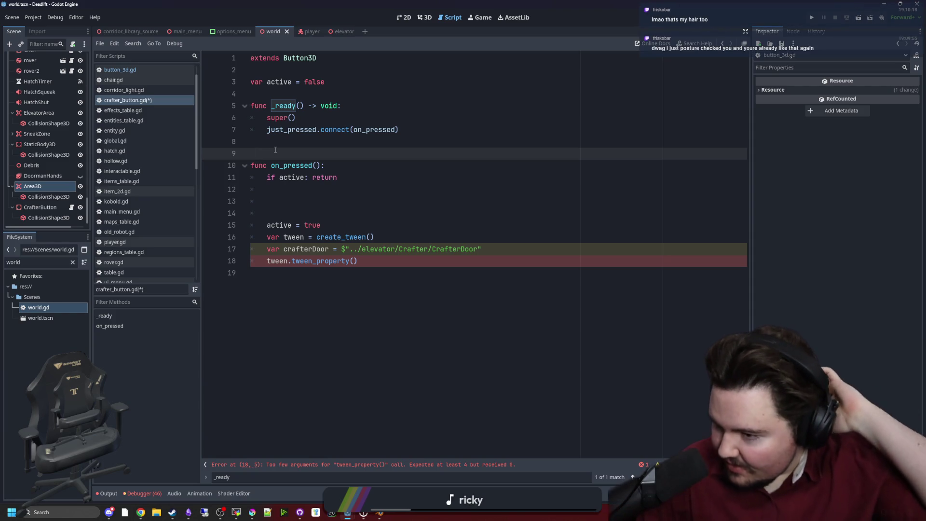
pyautogui.click(292, 212)
pyautogui.click(296, 189)
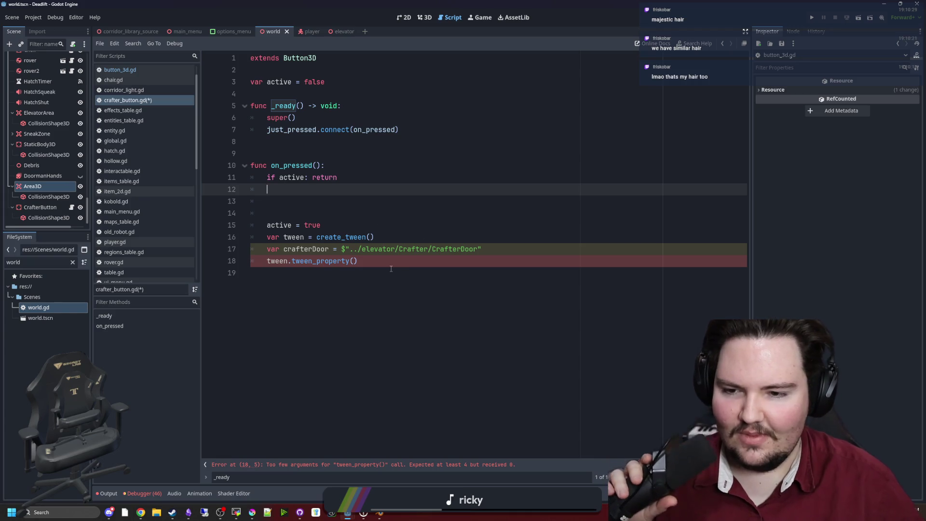
# Fill the tween_property call with crafterDoor and the "rotation:y" property.
pyautogui.click(353, 261)
pyautogui.write('crafter')
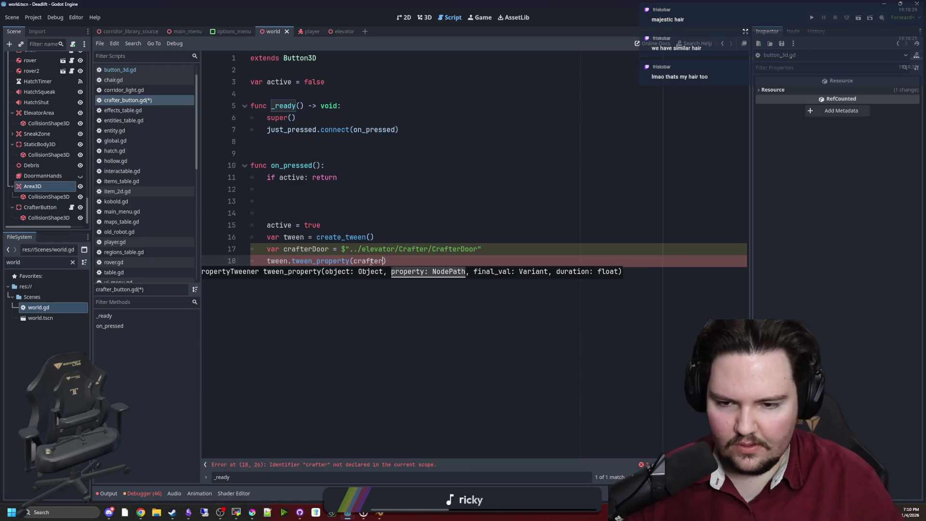
pyautogui.write('Door, ')
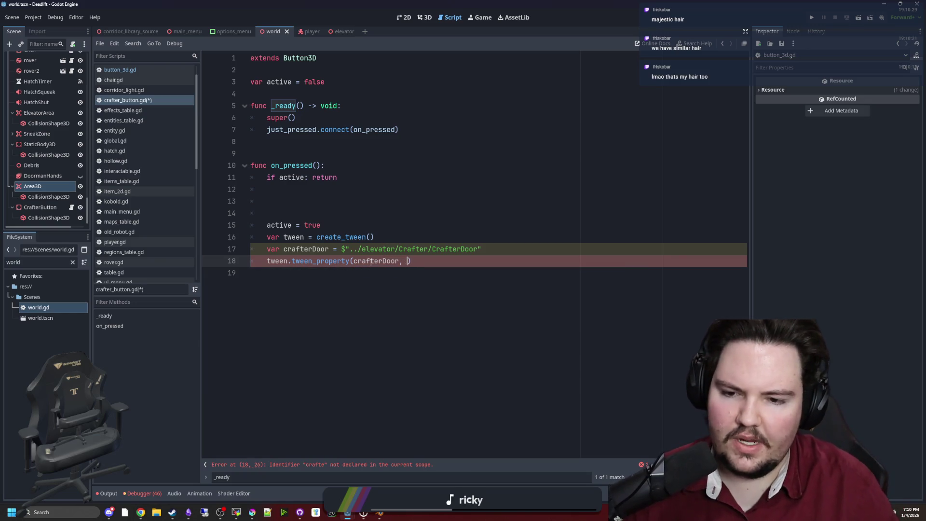
pyautogui.write('"rotation"0')
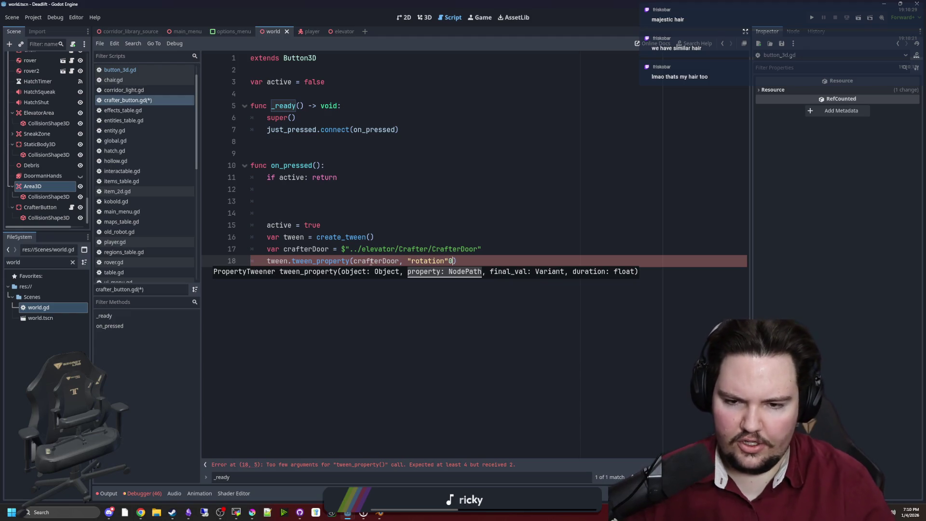
pyautogui.press('BackSpace')
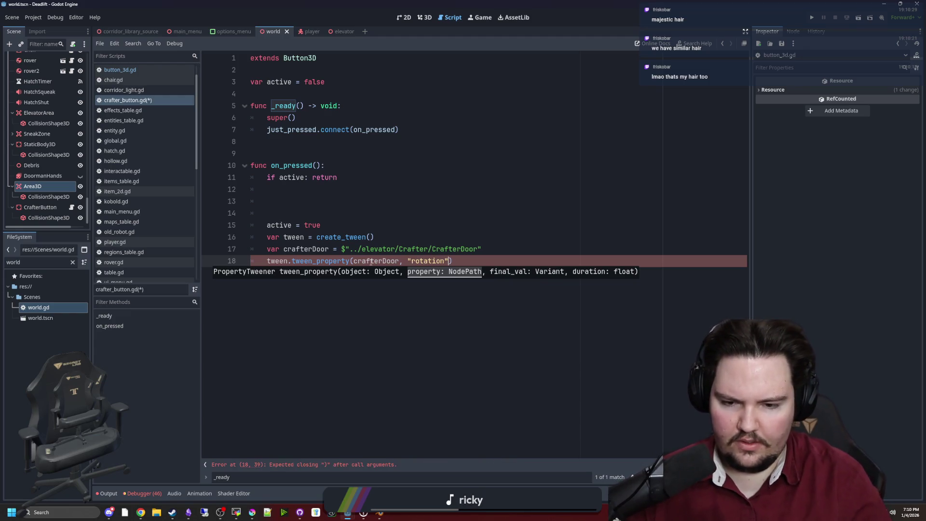
pyautogui.write(',')
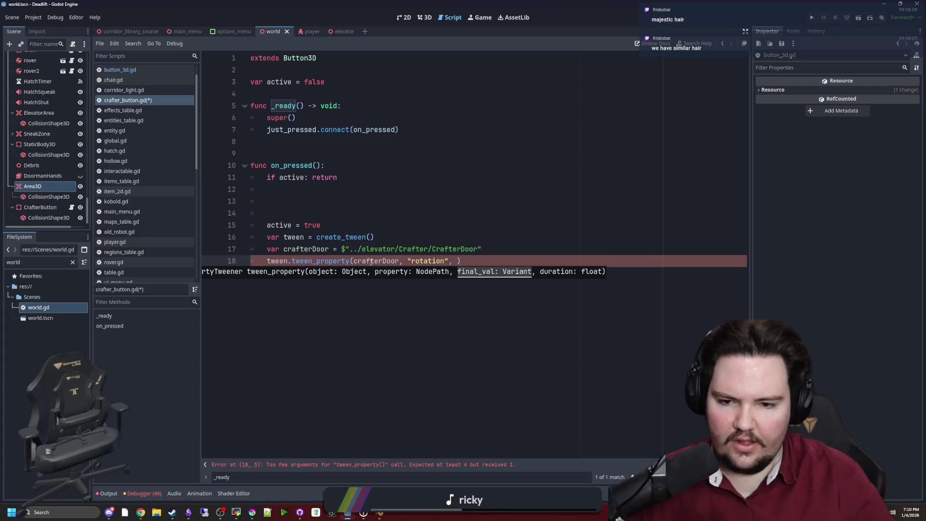
pyautogui.press('Left')
pyautogui.press('Left')
pyautogui.write(':y')
pyautogui.click(451, 224)
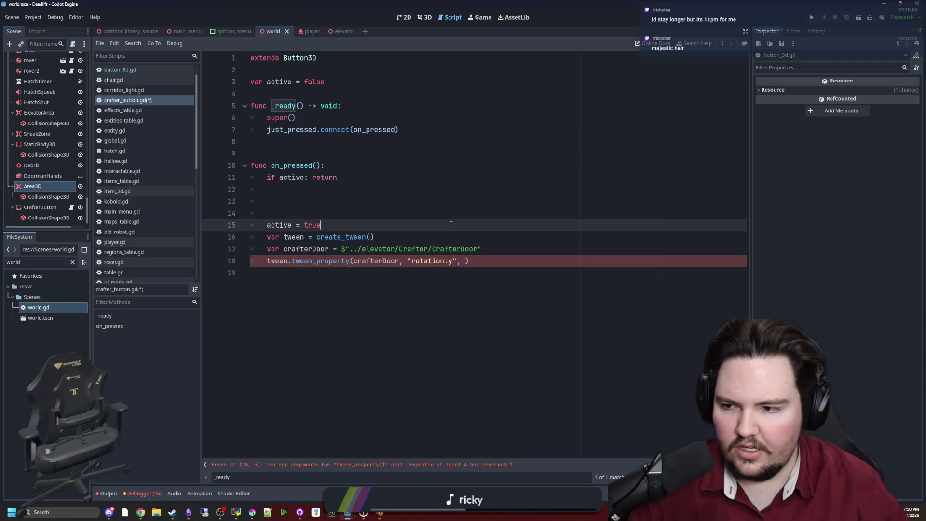
pyautogui.scroll(3, 51, 145)
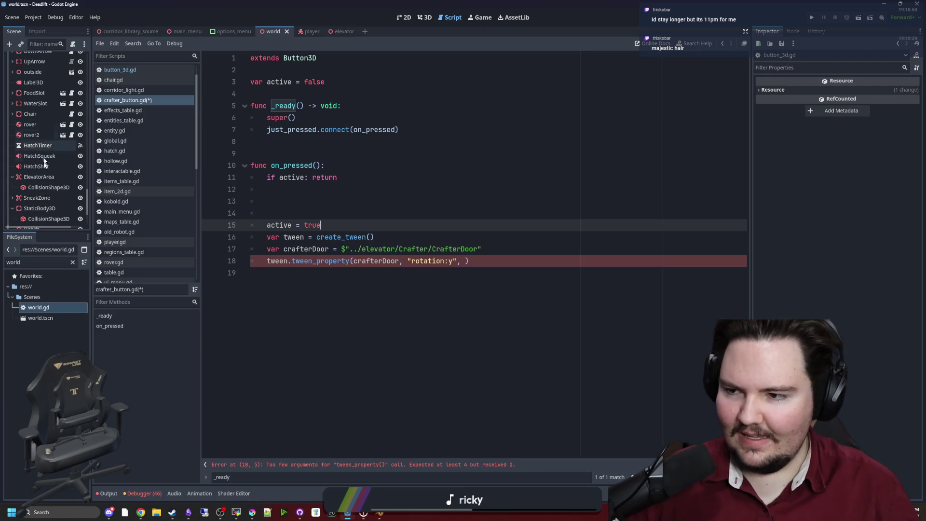
pyautogui.scroll(-6, 53, 163)
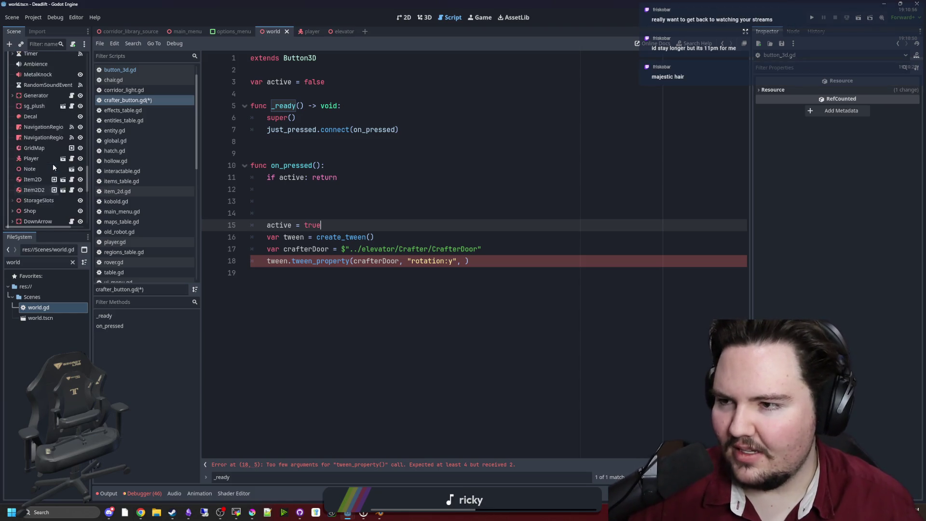
# Select CrafterDoor in the 3D view and check its Transform Y rotation of 128.8°.
pyautogui.click(418, 19)
pyautogui.click(47, 130)
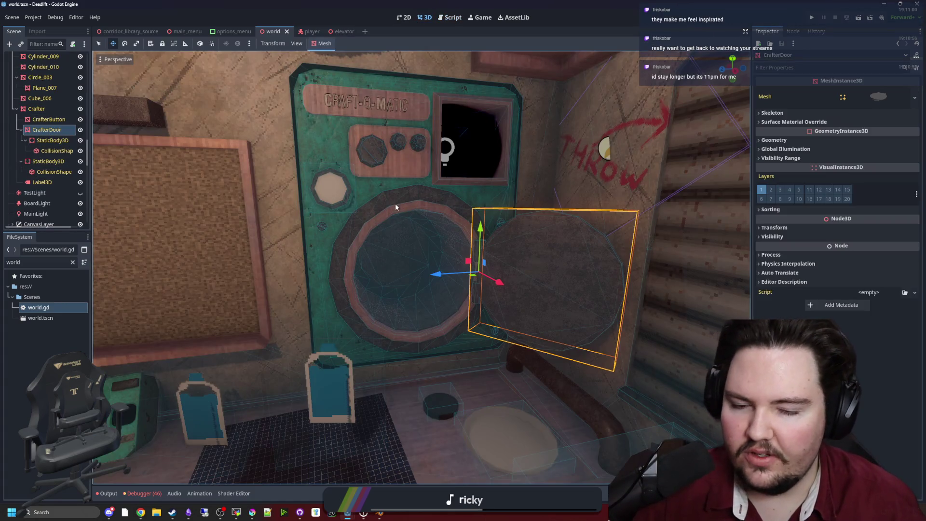
pyautogui.scroll(4, 395, 203)
pyautogui.moveTo(395, 204); pyautogui.dragTo(367, 159)
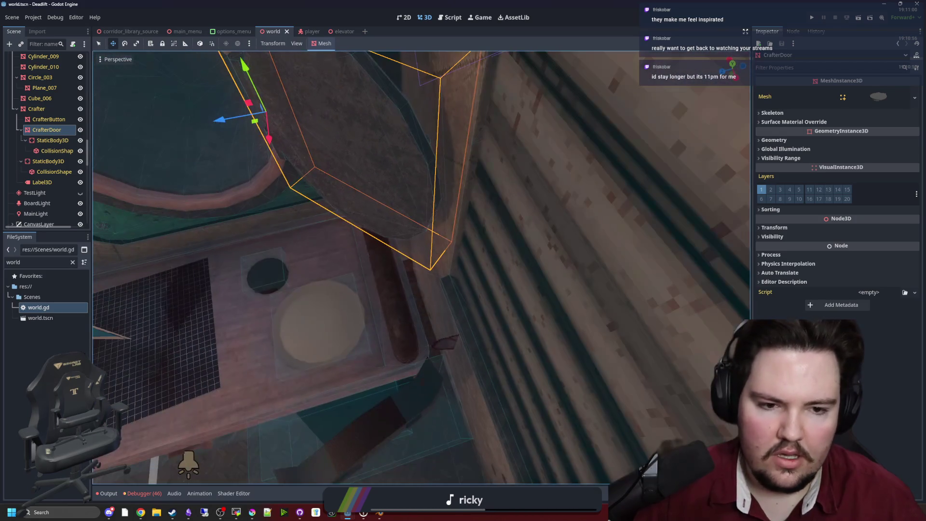
pyautogui.click(774, 227)
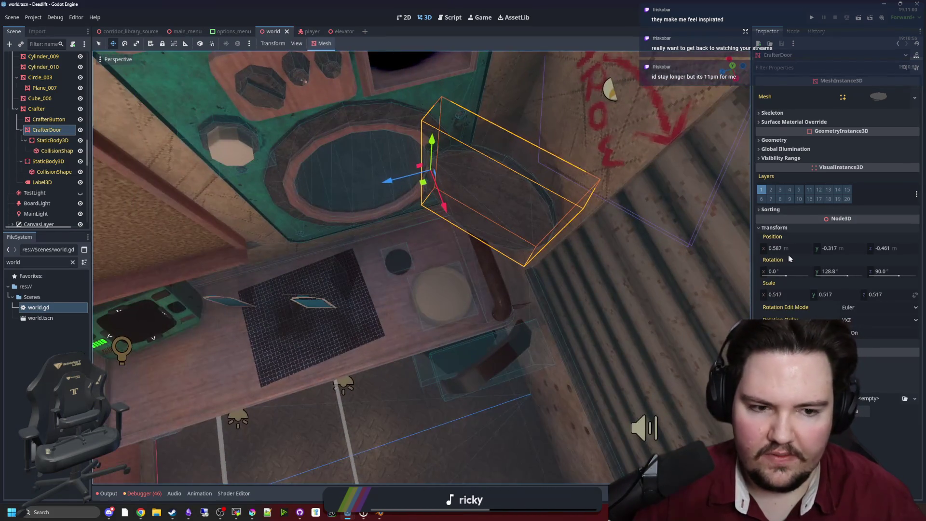
pyautogui.click(829, 271)
pyautogui.press('Return')
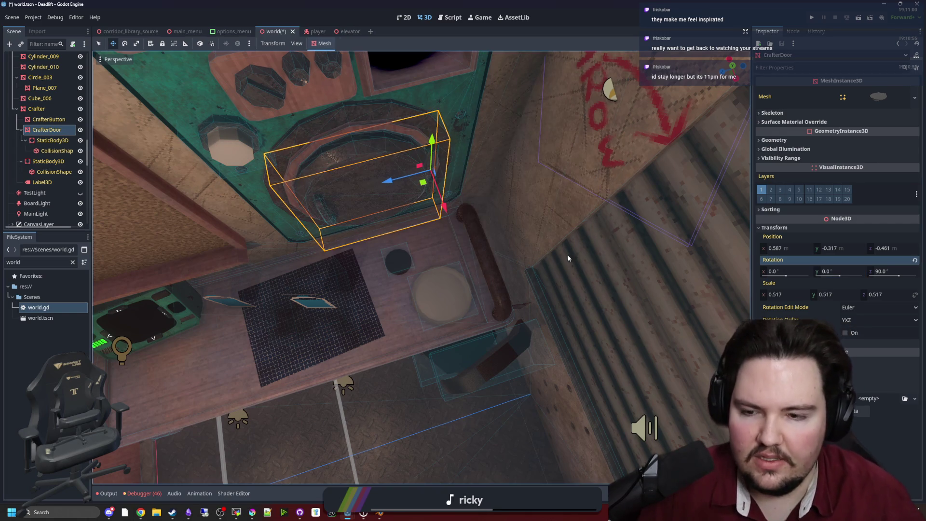
# Reopen CrafterButton's crafter_button.gd script.
pyautogui.scroll(5, 44, 167)
pyautogui.scroll(5, 45, 168)
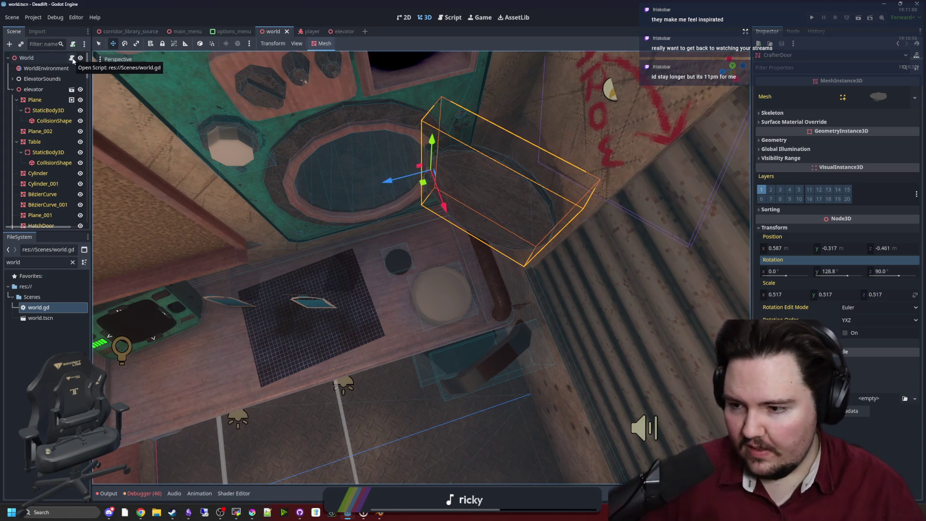
pyautogui.scroll(-10, 68, 112)
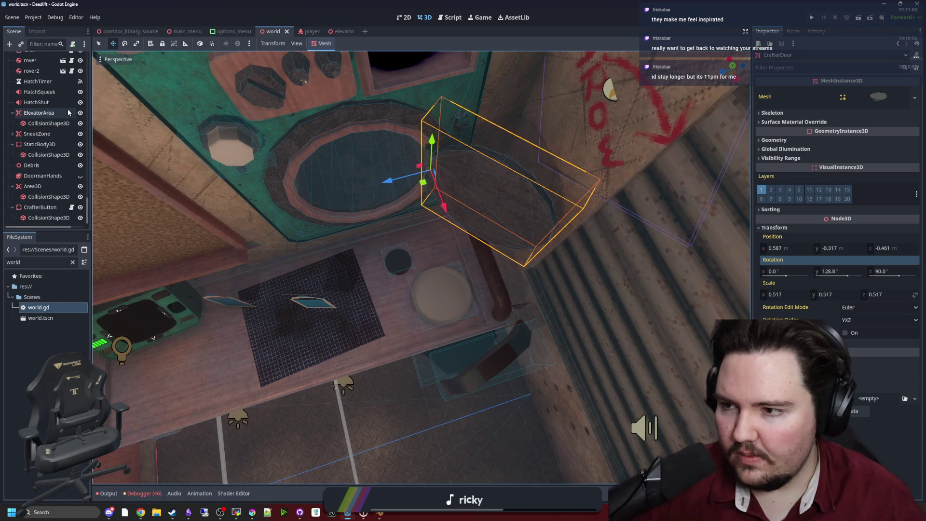
pyautogui.click(71, 207)
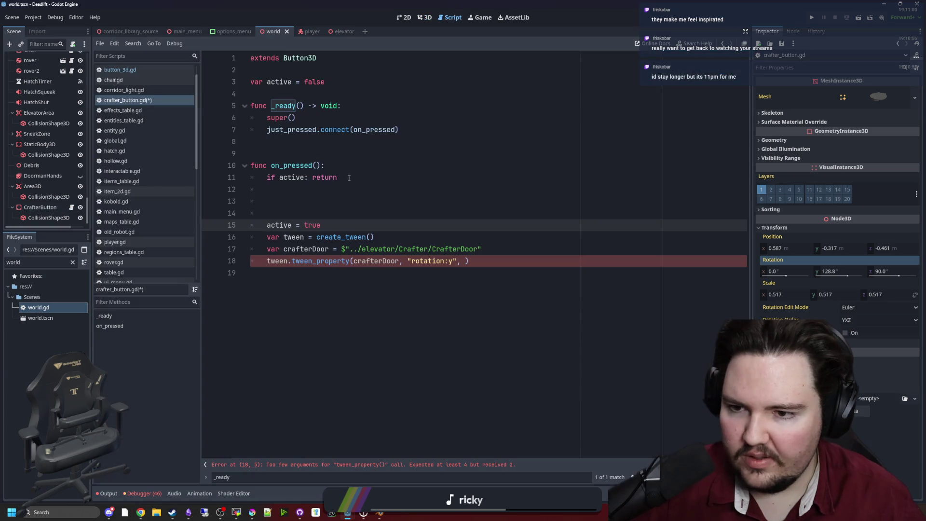
pyautogui.click(338, 82)
pyautogui.press('Return')
pyautogui.write('var initialDoorRotation : float')
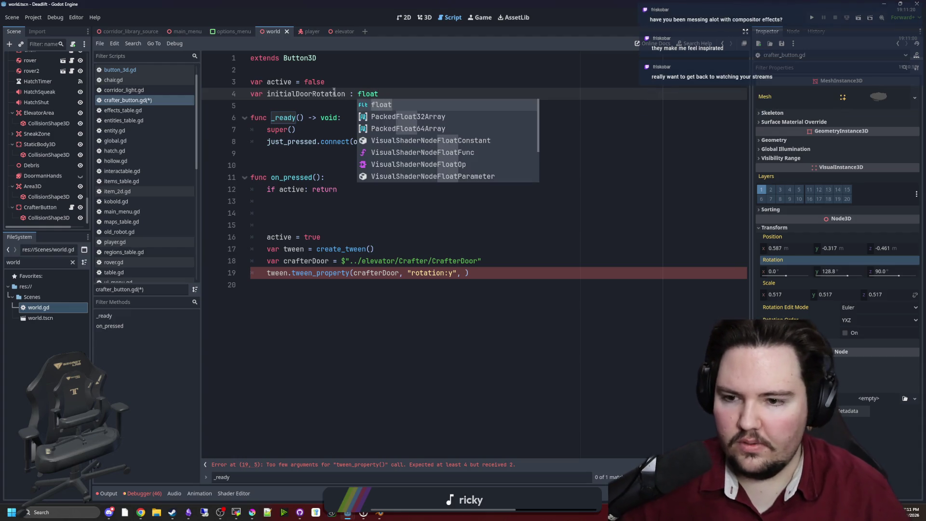
pyautogui.press('Escape')
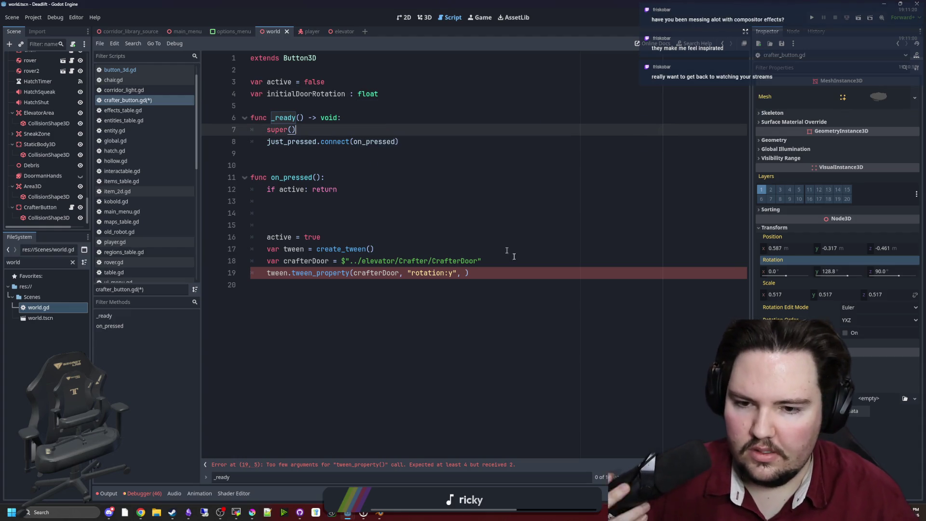
pyautogui.moveTo(481, 261); pyautogui.dragTo(345, 261)
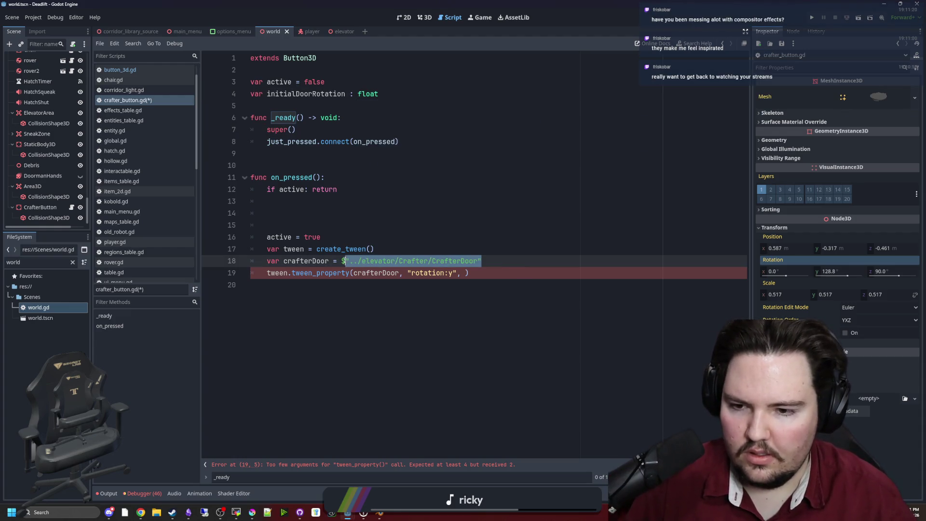
pyautogui.click(251, 94)
pyautogui.write('@onready ')
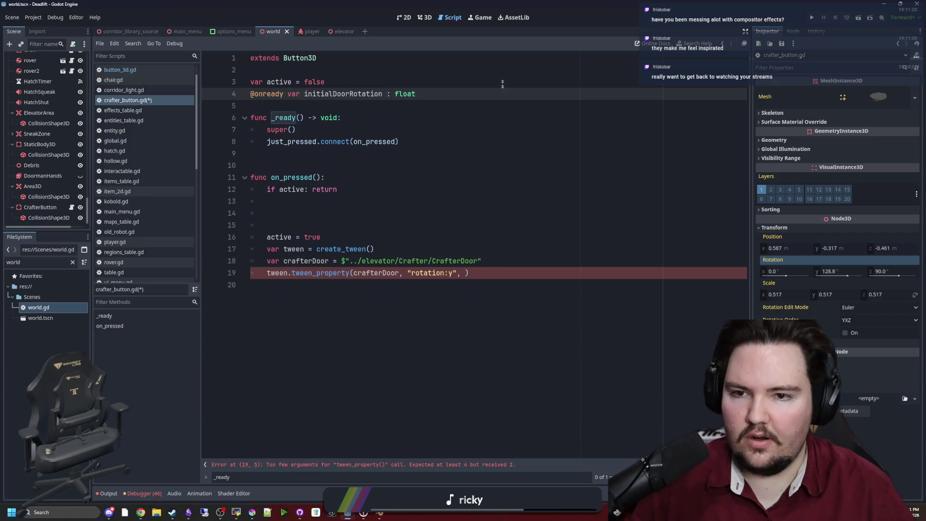
pyautogui.write(' =')
pyautogui.write('$"../elevator/Crafter/CrafterDoor"')
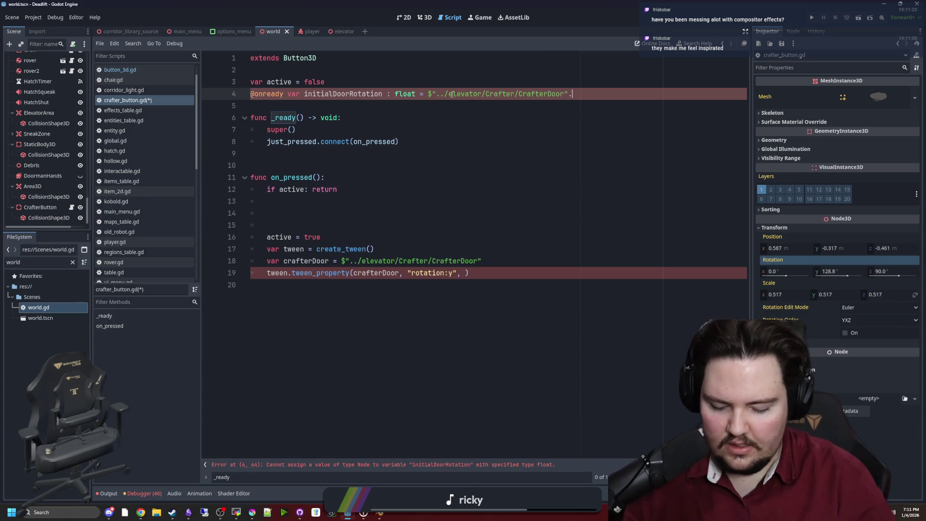
pyautogui.write('rotation.y')
pyautogui.click(332, 177)
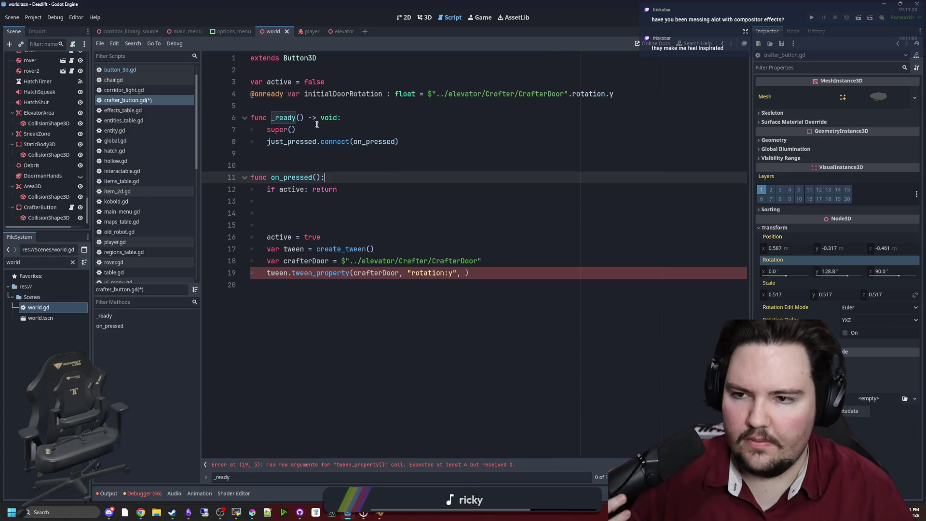
pyautogui.click(452, 164)
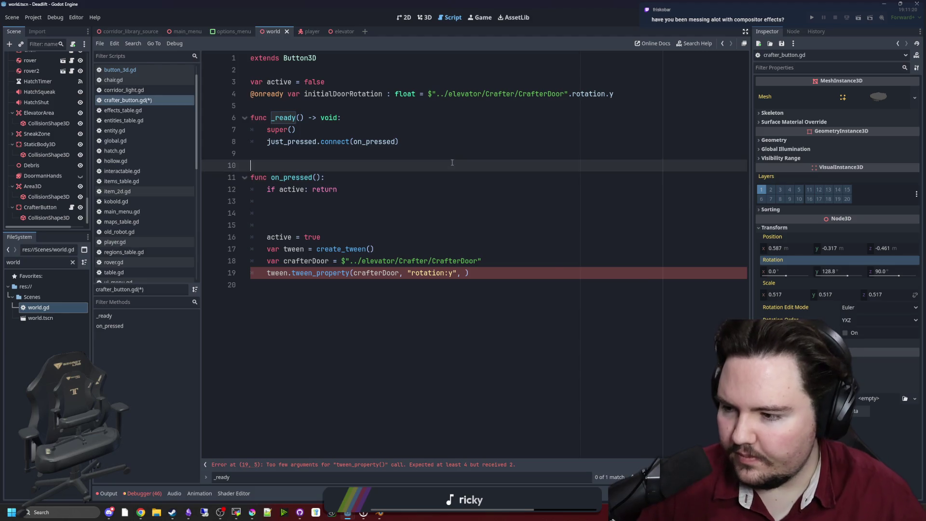
pyautogui.hotkey('ctrl', 's')
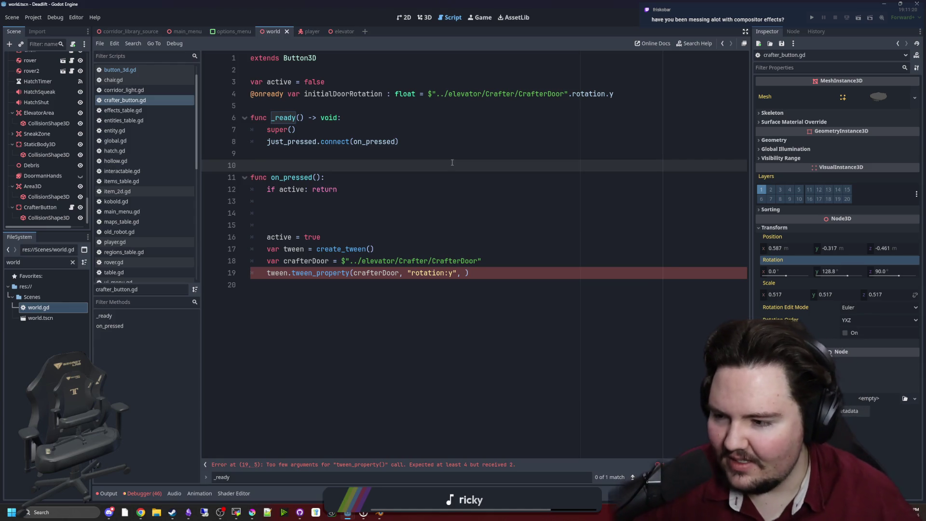
# Delete the extra blank line in on_pressed and save crafter_button.gd.
pyautogui.click(303, 225)
pyautogui.press('BackSpace')
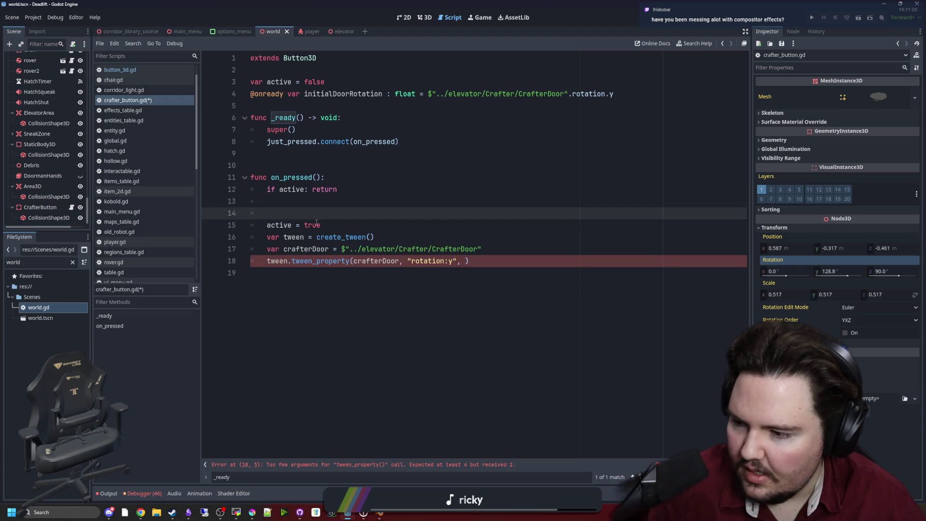
pyautogui.hotkey('ctrl', 's')
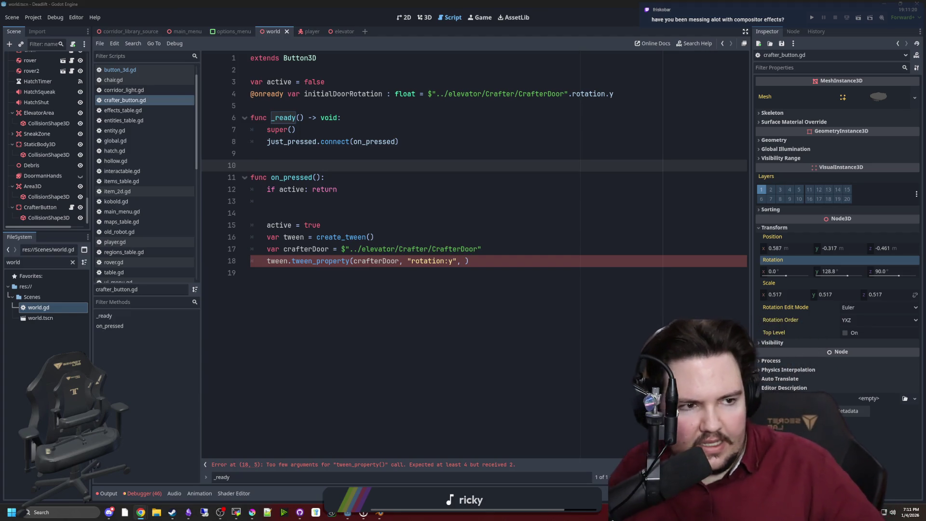
pyautogui.press('super+3')
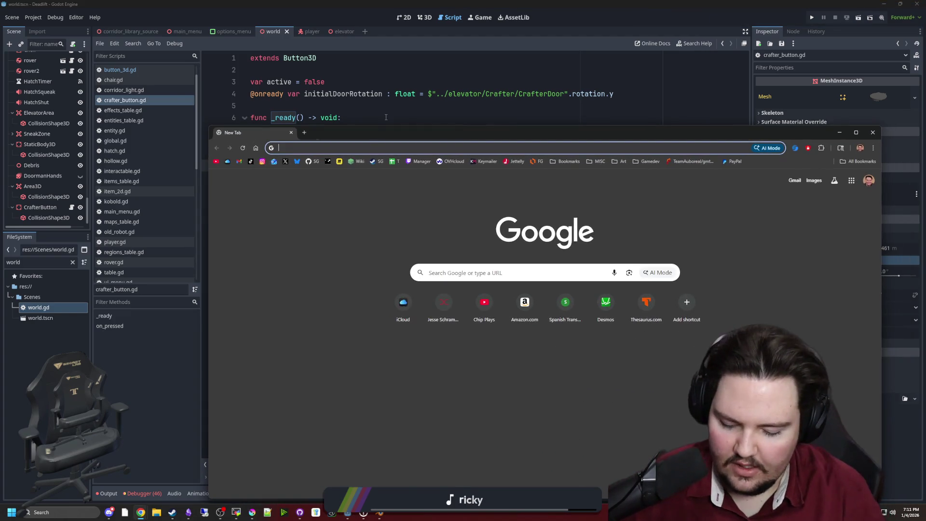
# Search Google for 'godot compositor' and view the Godot Docs page 'The Compositor' maximized.
pyautogui.write('godot compos')
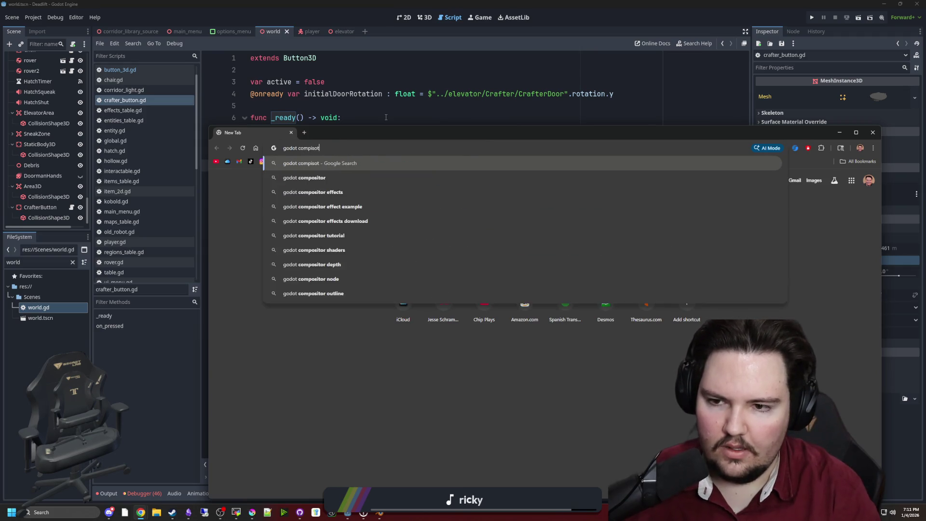
pyautogui.write('itor')
pyautogui.press('Return')
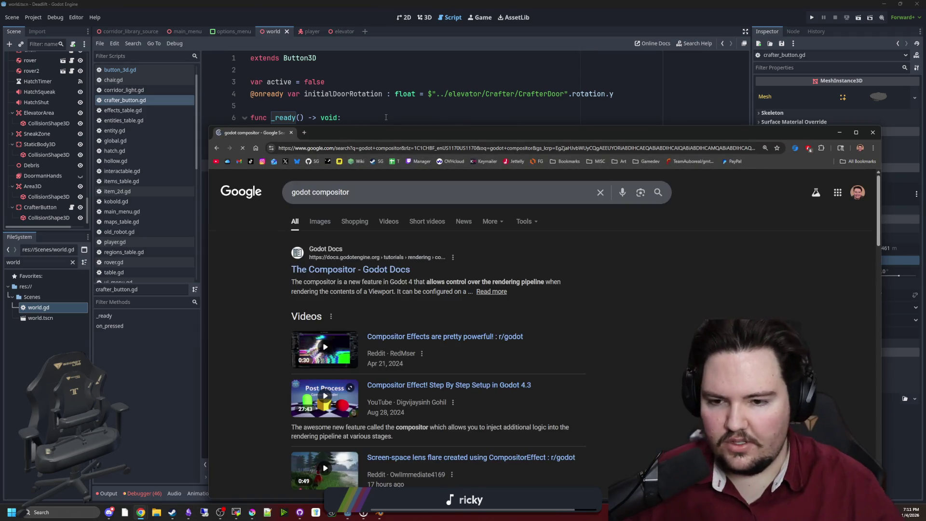
pyautogui.middleClick(371, 267)
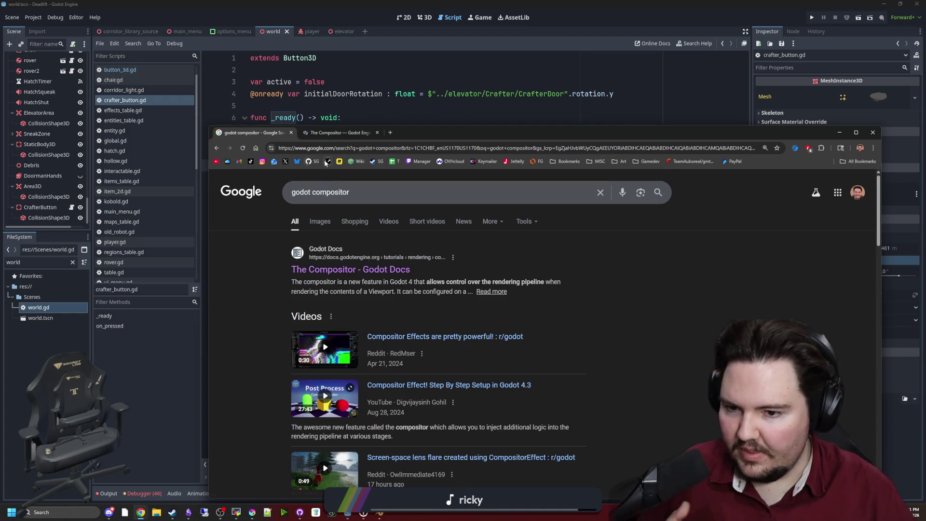
pyautogui.click(339, 132)
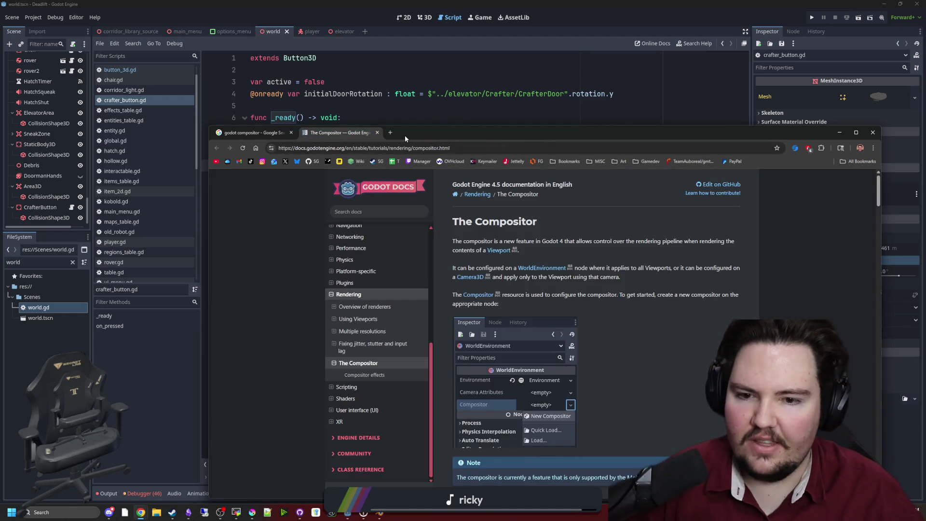
pyautogui.moveTo(404, 135); pyautogui.dragTo(432, 3)
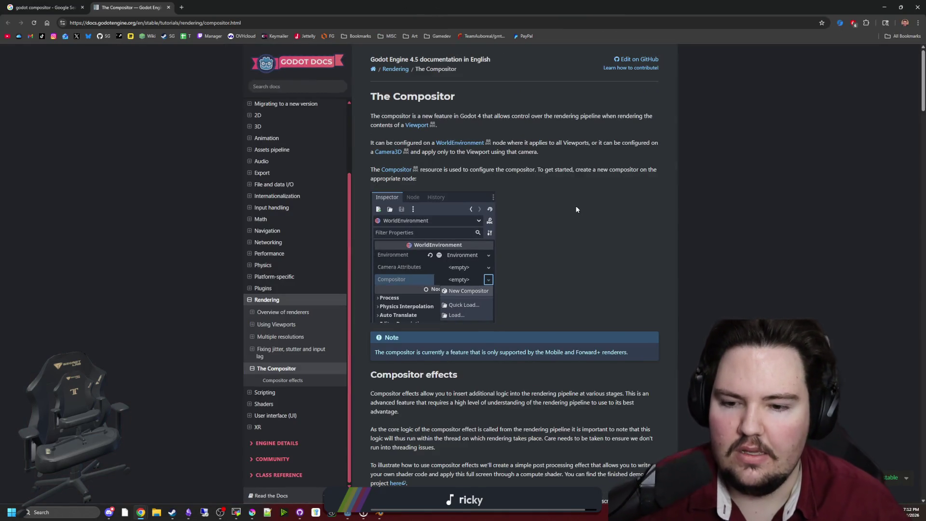
pyautogui.scroll(-4, 531, 270)
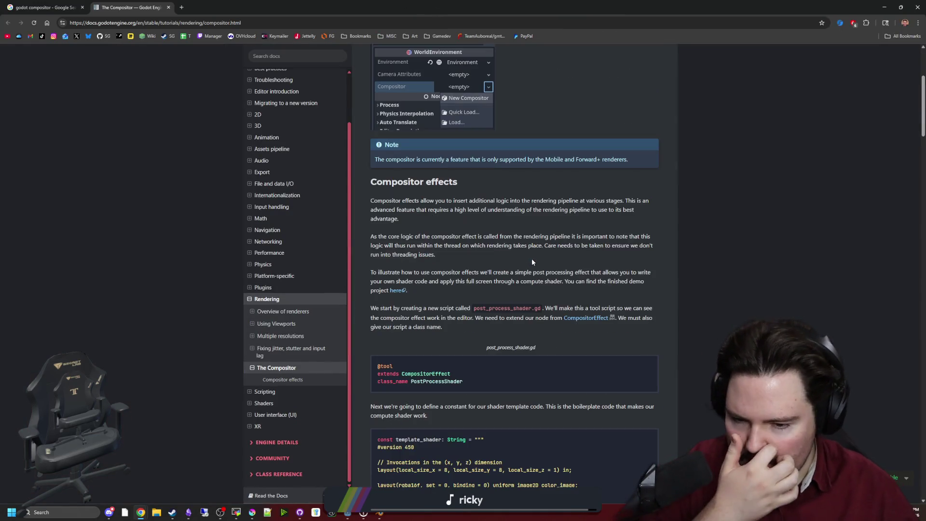
pyautogui.scroll(-5, 531, 258)
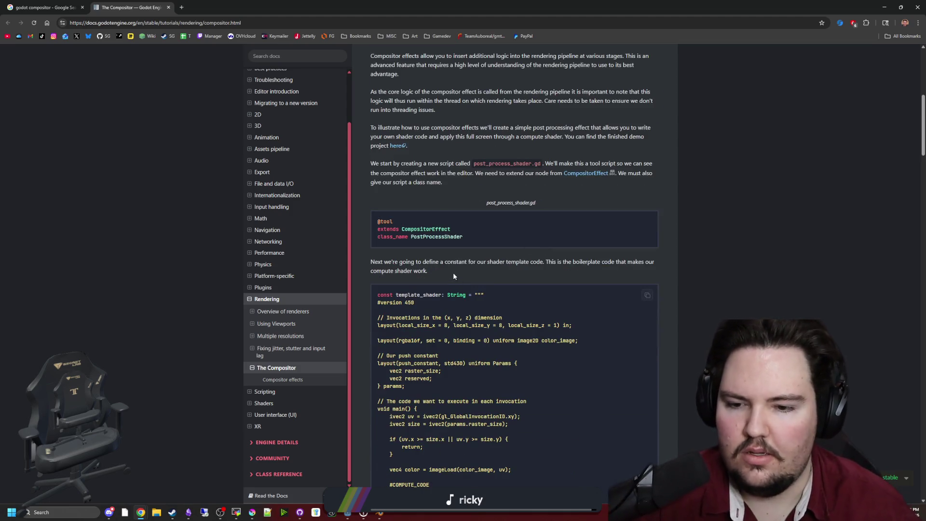
pyautogui.moveTo(416, 404)
pyautogui.mouseDown()
pyautogui.moveTo(373, 315)
pyautogui.moveTo(371, 220)
pyautogui.mouseUp()
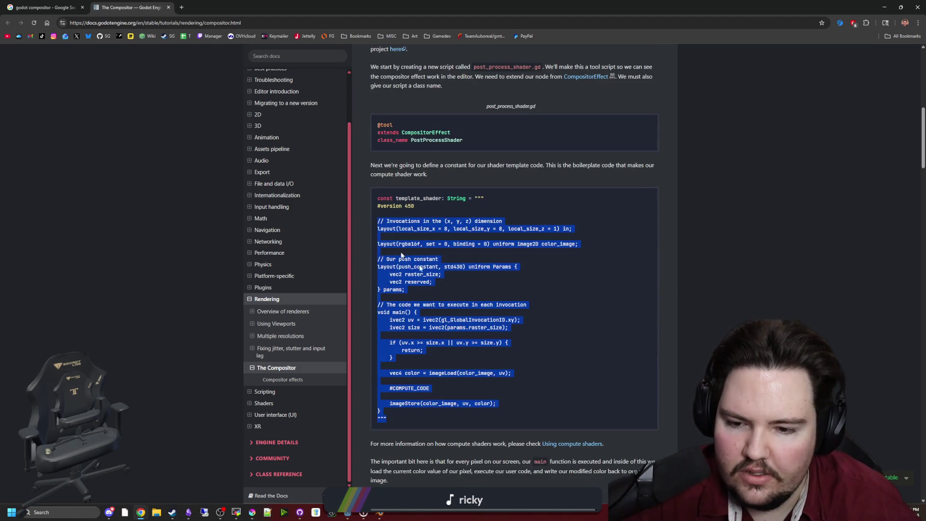
pyautogui.click(491, 320)
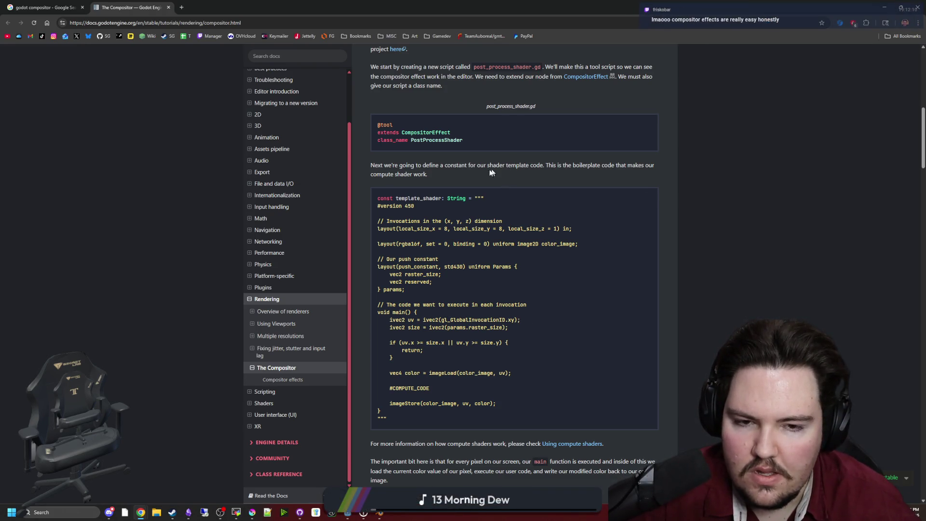
pyautogui.scroll(-6, 391, 165)
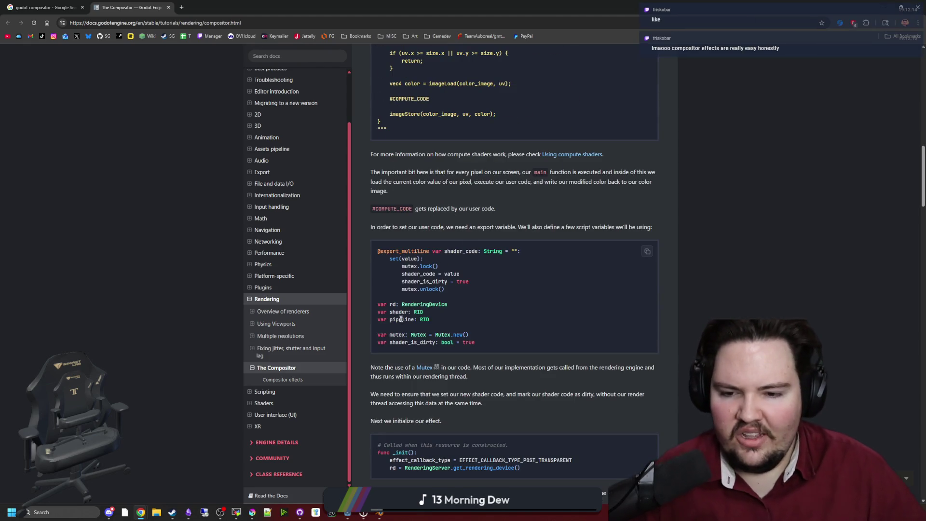
pyautogui.click(407, 322)
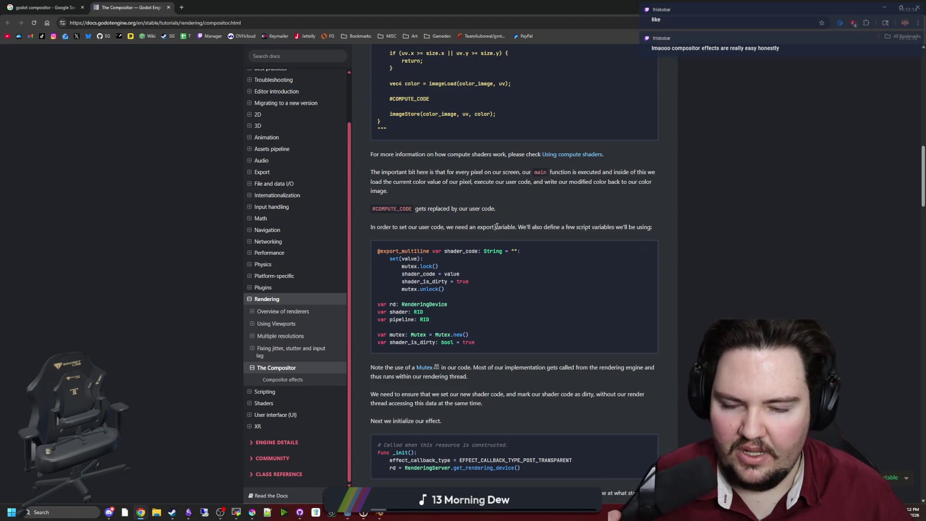
pyautogui.scroll(-2, 500, 226)
pyautogui.scroll(-2, 485, 268)
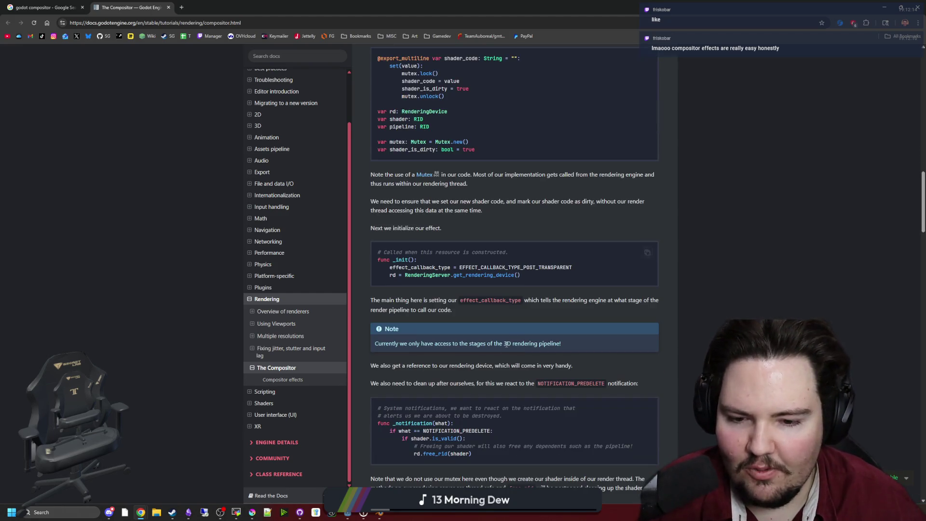
pyautogui.scroll(-2, 491, 333)
pyautogui.scroll(-6, 490, 331)
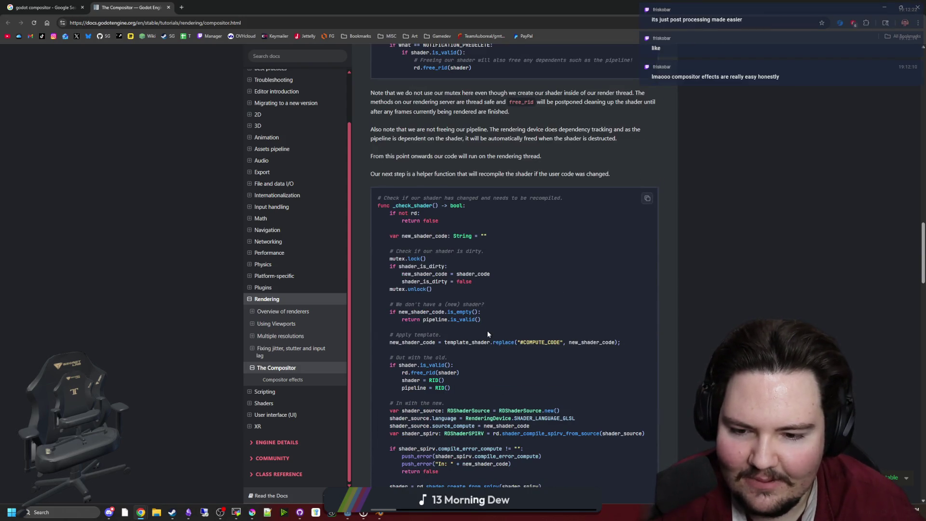
pyautogui.moveTo(498, 341)
pyautogui.mouseDown()
pyautogui.moveTo(515, 358)
pyautogui.moveTo(634, 336)
pyautogui.moveTo(623, 342)
pyautogui.mouseUp()
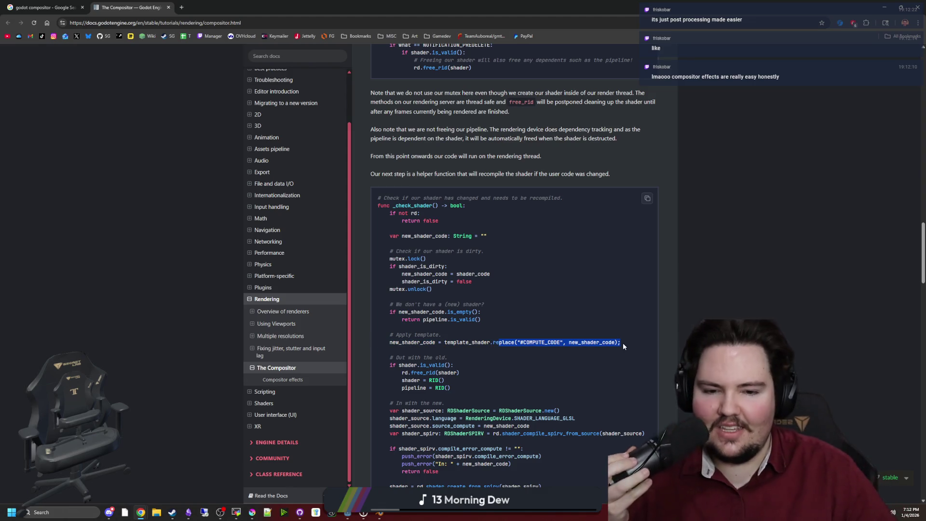
pyautogui.click(623, 343)
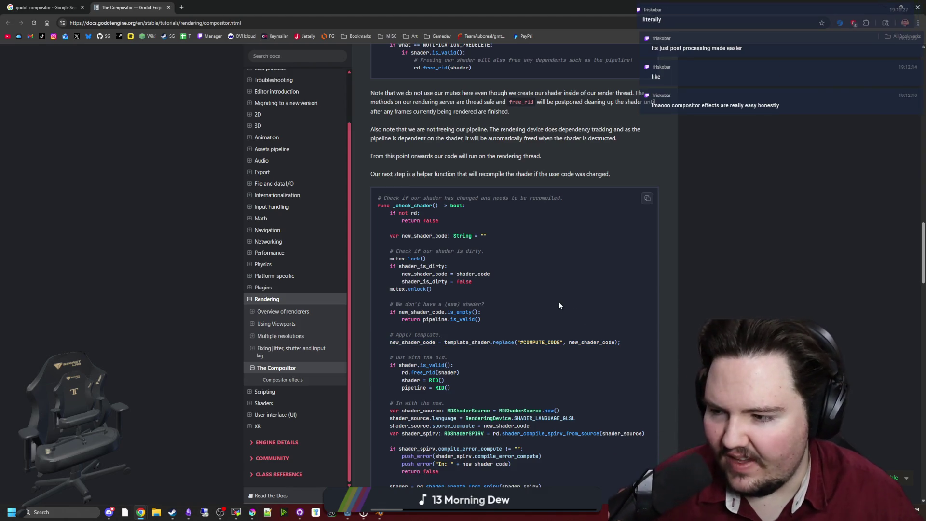
pyautogui.scroll(-2, 547, 277)
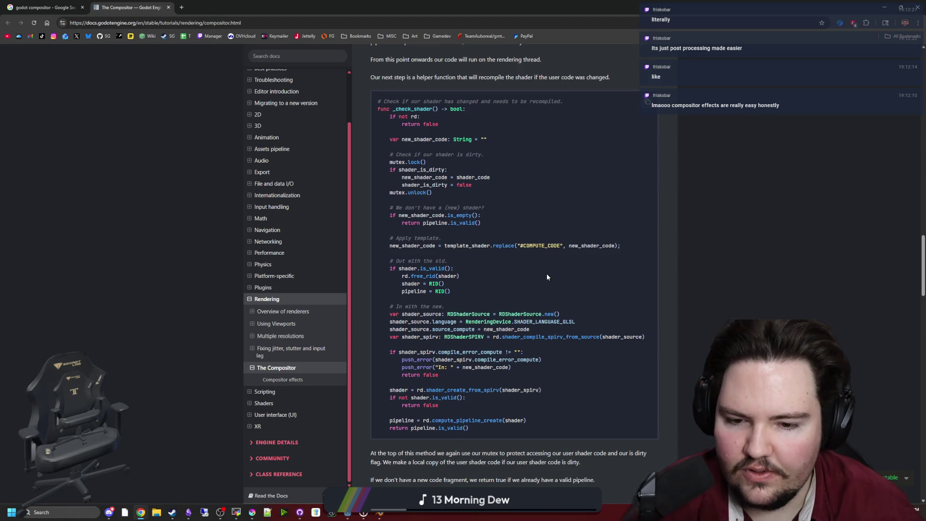
pyautogui.scroll(-3, 525, 292)
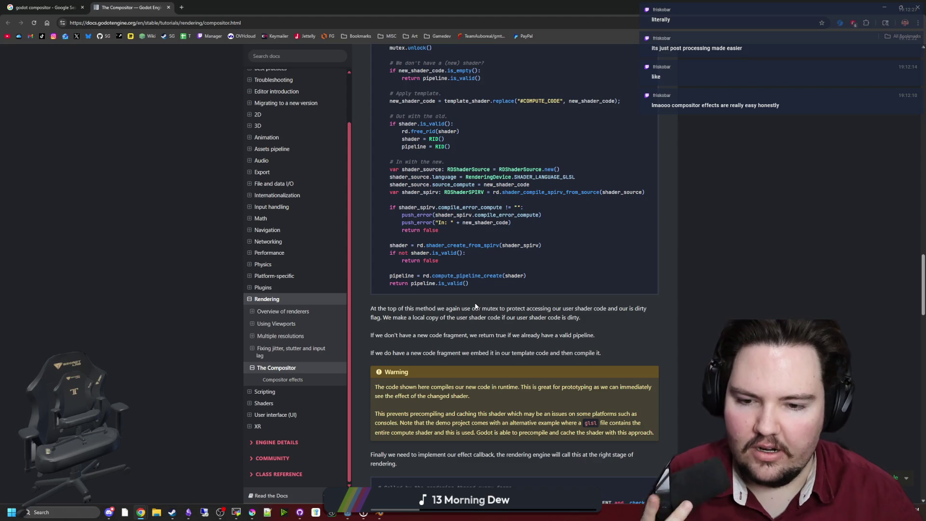
pyautogui.scroll(-4, 459, 333)
pyautogui.scroll(-3, 460, 333)
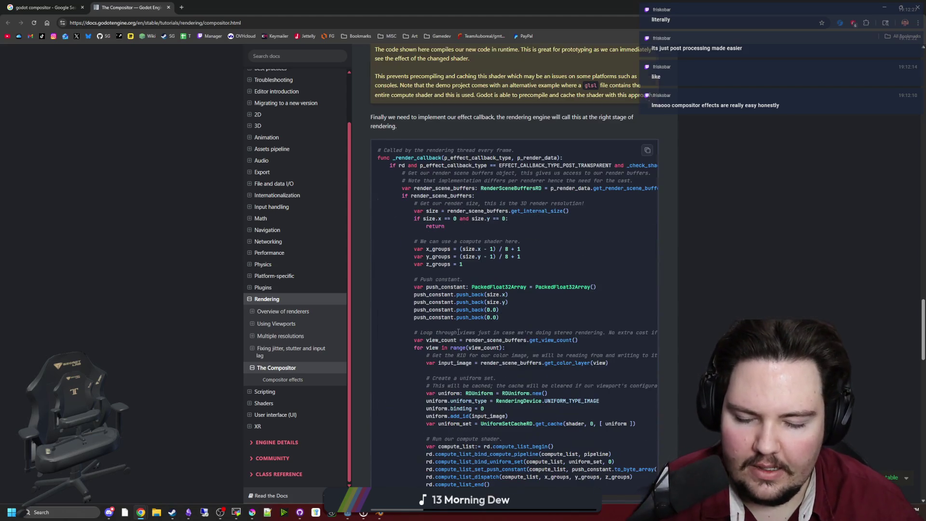
pyautogui.scroll(-2, 475, 355)
pyautogui.scroll(2, 476, 355)
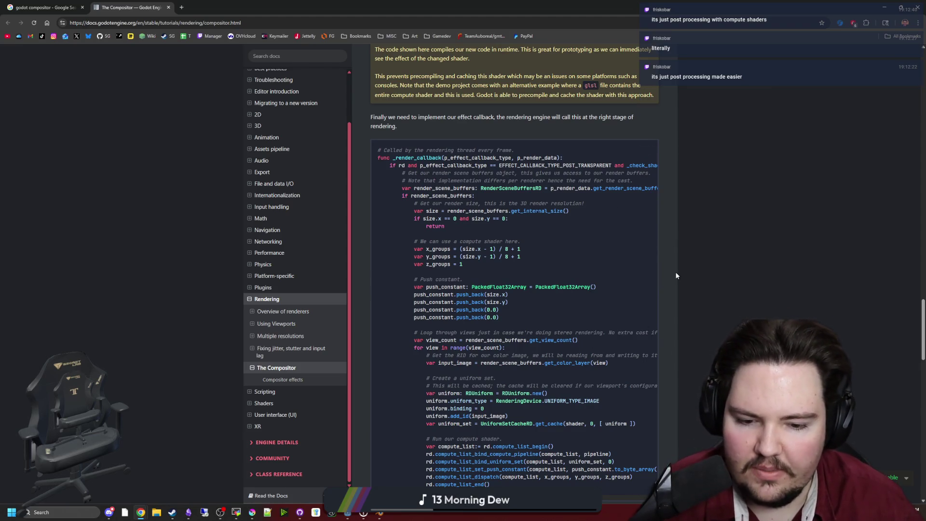
pyautogui.scroll(-9, 676, 271)
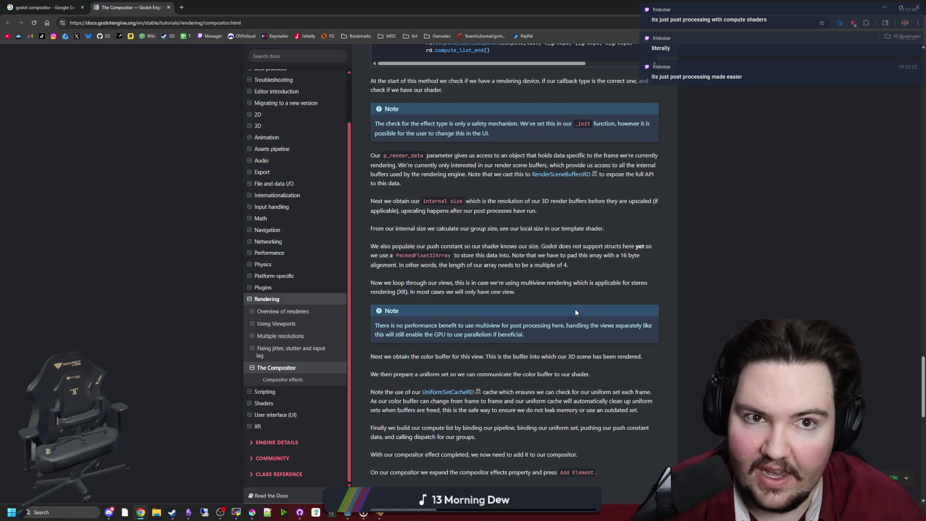
pyautogui.scroll(5, 574, 293)
pyautogui.scroll(2, 586, 295)
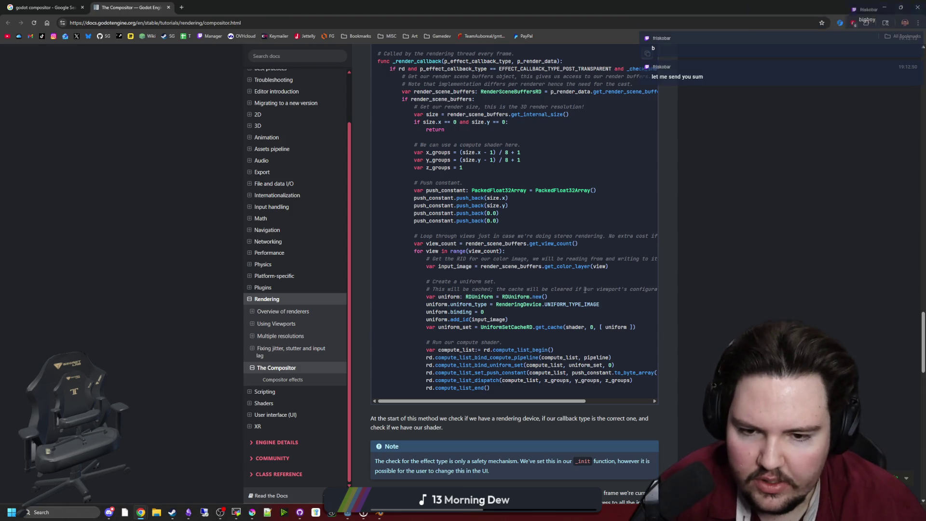
pyautogui.scroll(2, 488, 281)
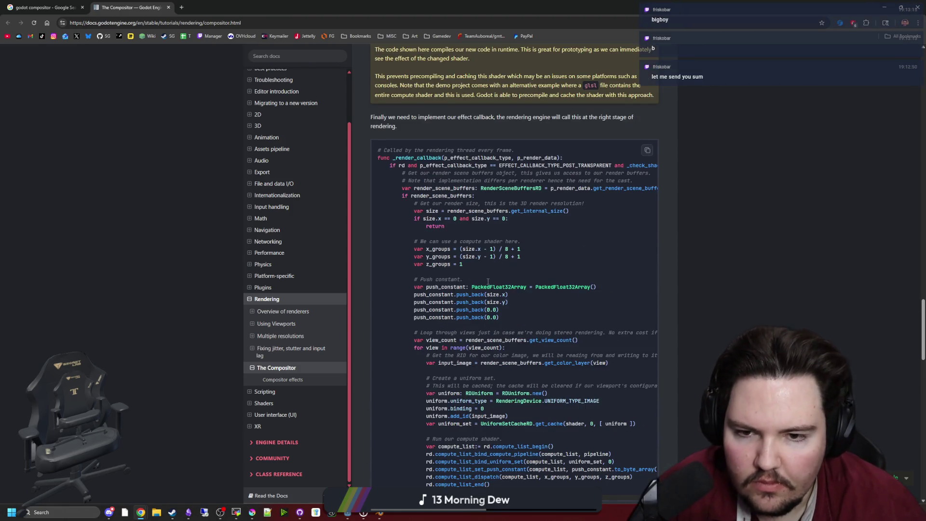
pyautogui.scroll(-2, 488, 284)
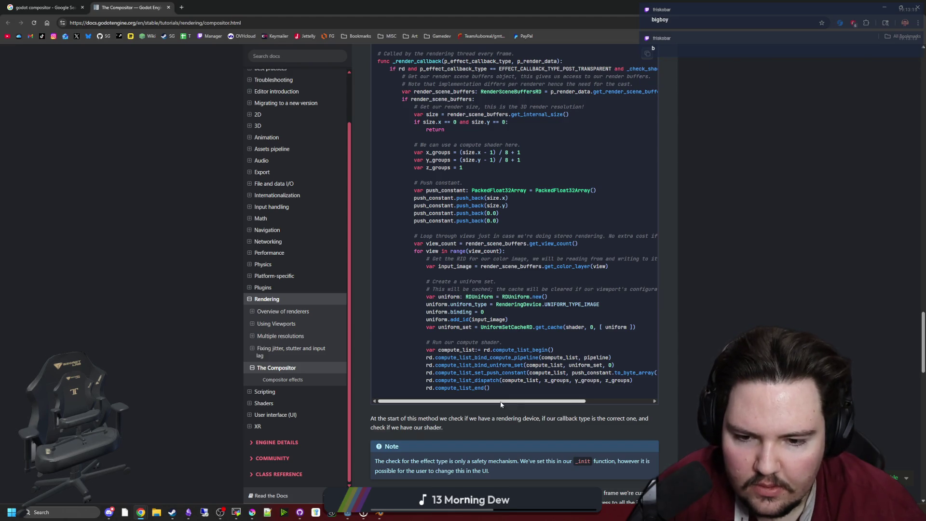
pyautogui.hscroll(2, 512, 402)
pyautogui.hscroll(-2, 515, 402)
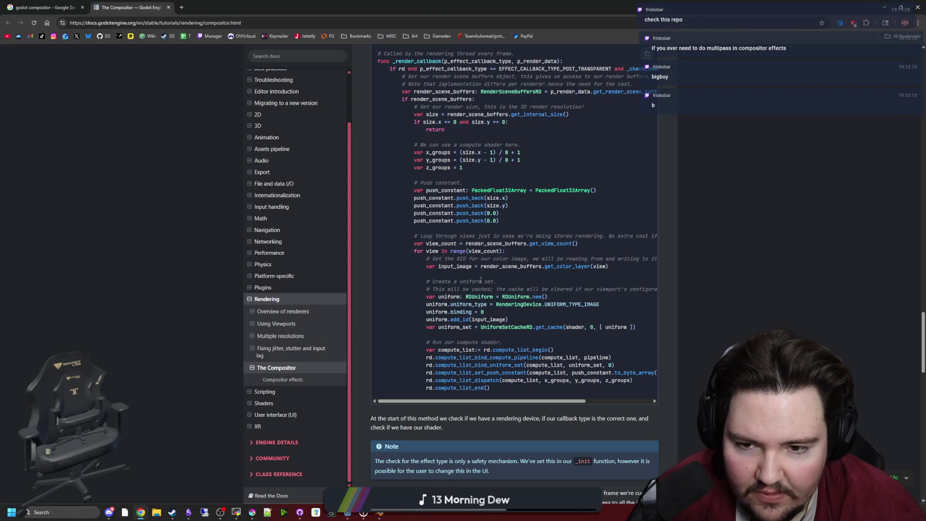
pyautogui.scroll(2, 480, 277)
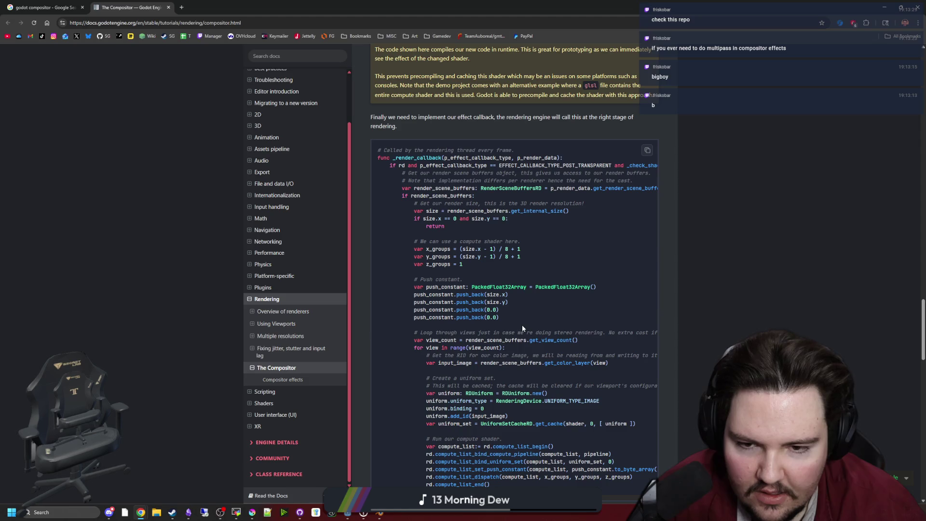
pyautogui.scroll(-10, 522, 328)
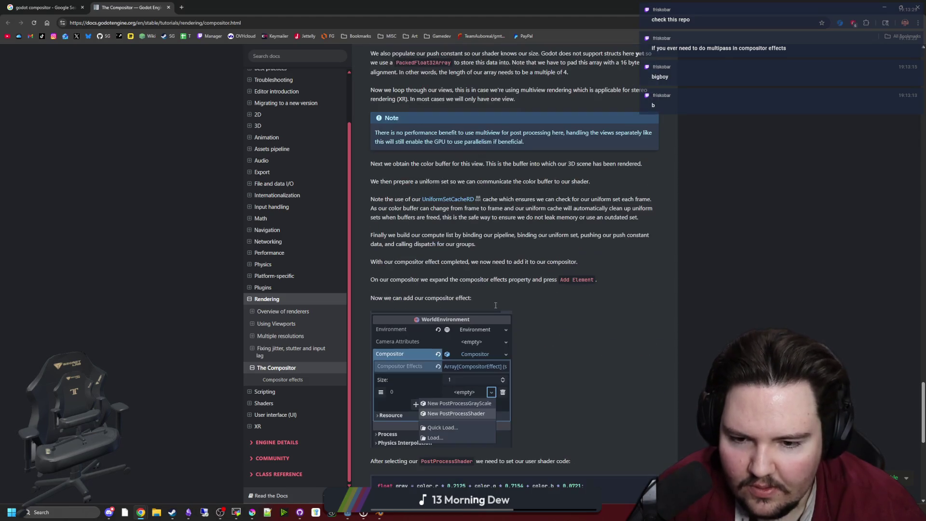
pyautogui.scroll(-6, 533, 295)
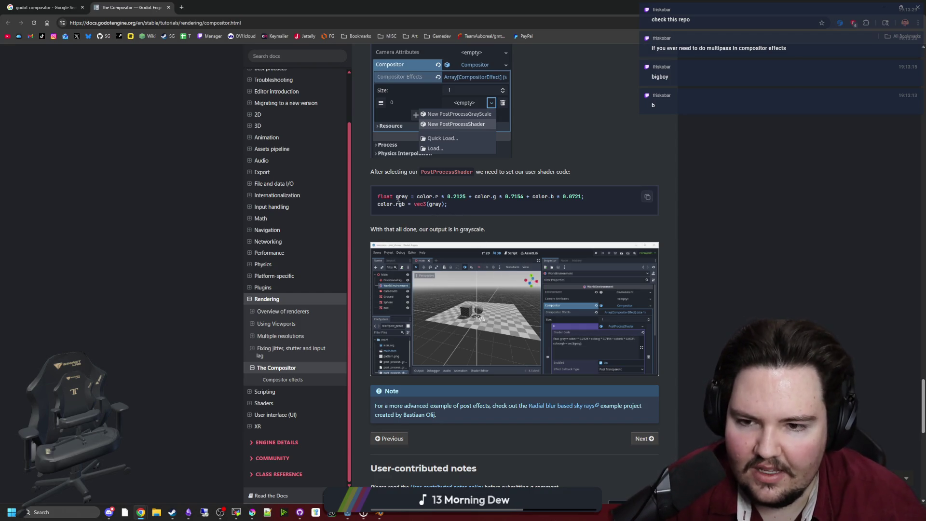
pyautogui.moveTo(377, 204); pyautogui.dragTo(447, 205)
pyautogui.click(448, 206)
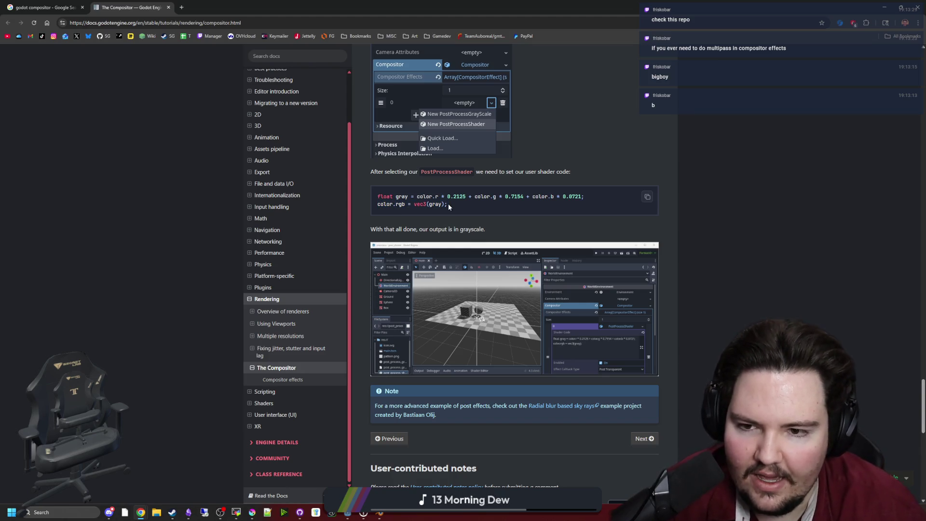
pyautogui.scroll(-6, 480, 223)
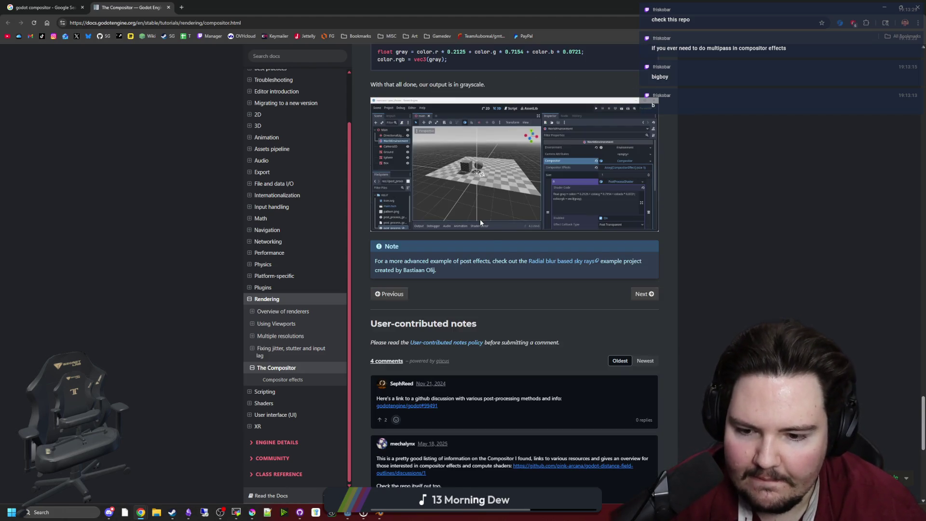
pyautogui.scroll(-2, 492, 253)
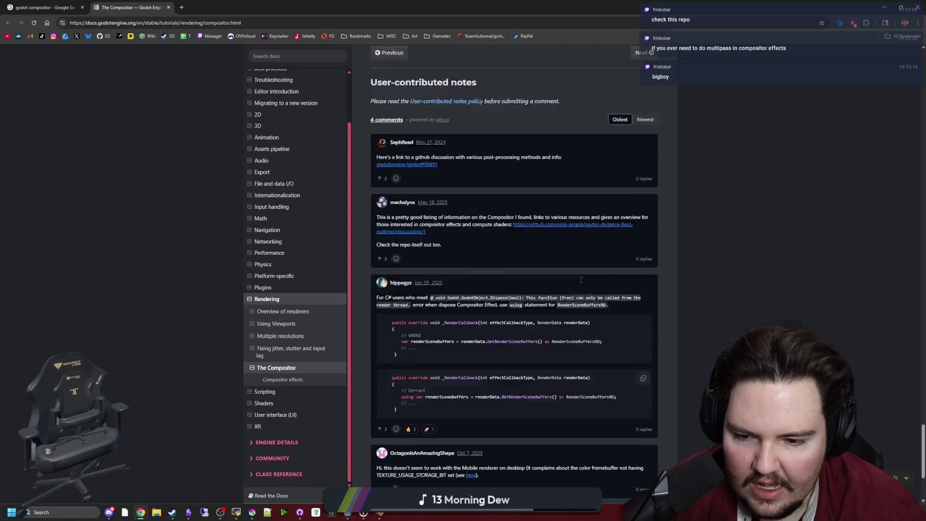
pyautogui.scroll(20, 492, 252)
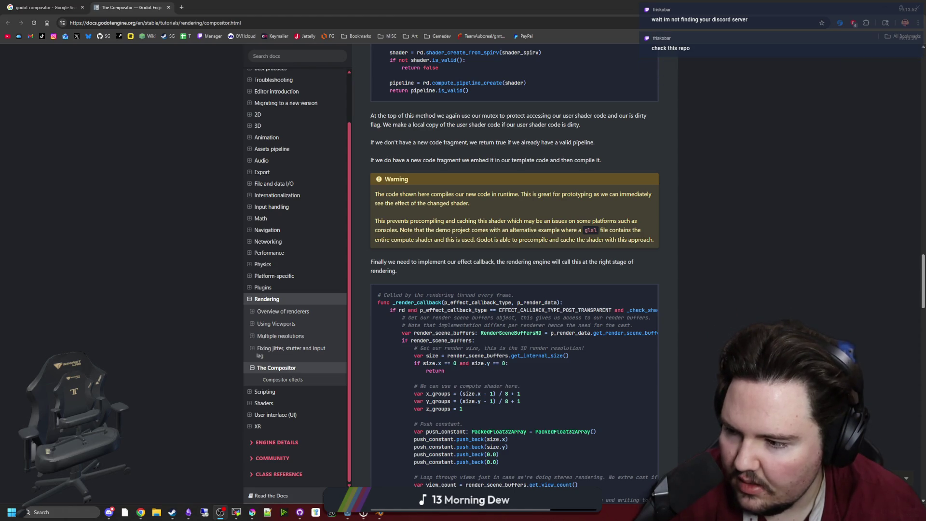
# Open the hafunui/Compositor-Effect-Example GitHub repository in a new tab.
pyautogui.moveTo(122, 506)
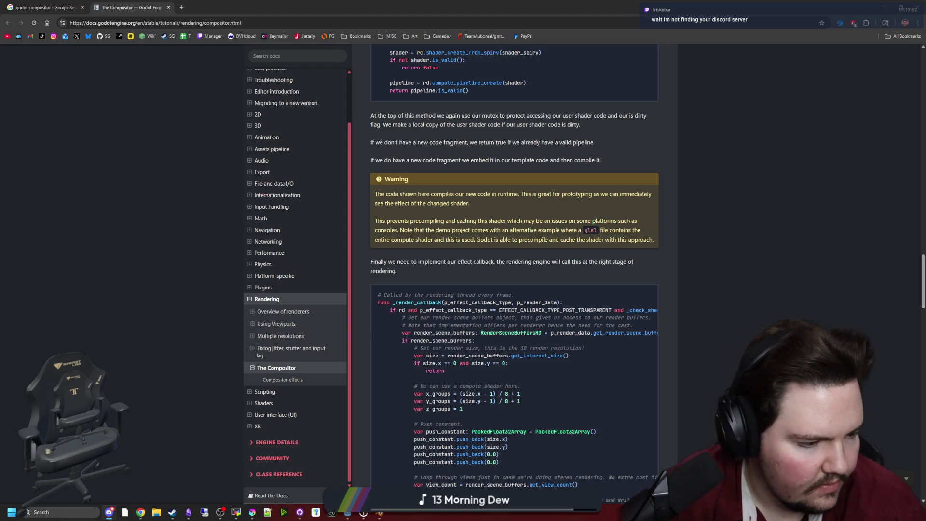
pyautogui.click(457, 230)
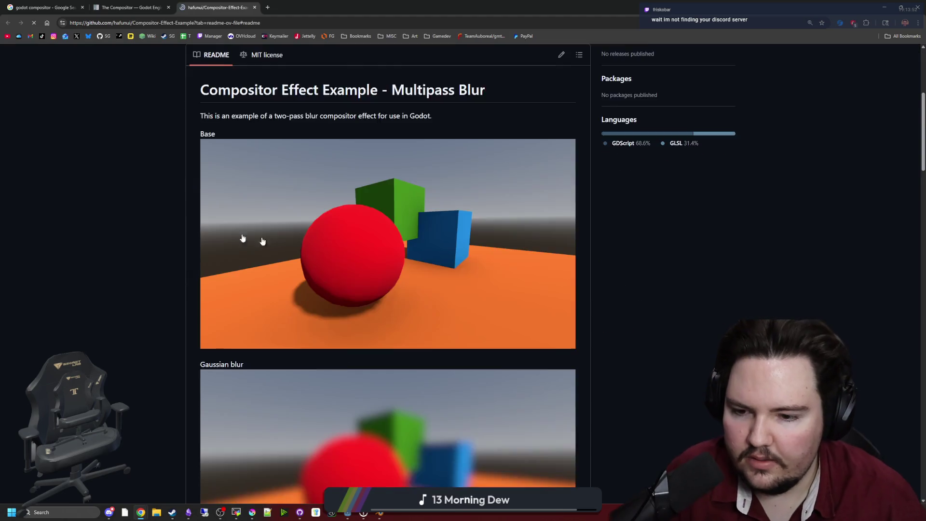
# Scroll the README to the Overview and highlight the text on a compositor effect's two parts.
pyautogui.scroll(-3, 262, 241)
pyautogui.scroll(-6, 306, 201)
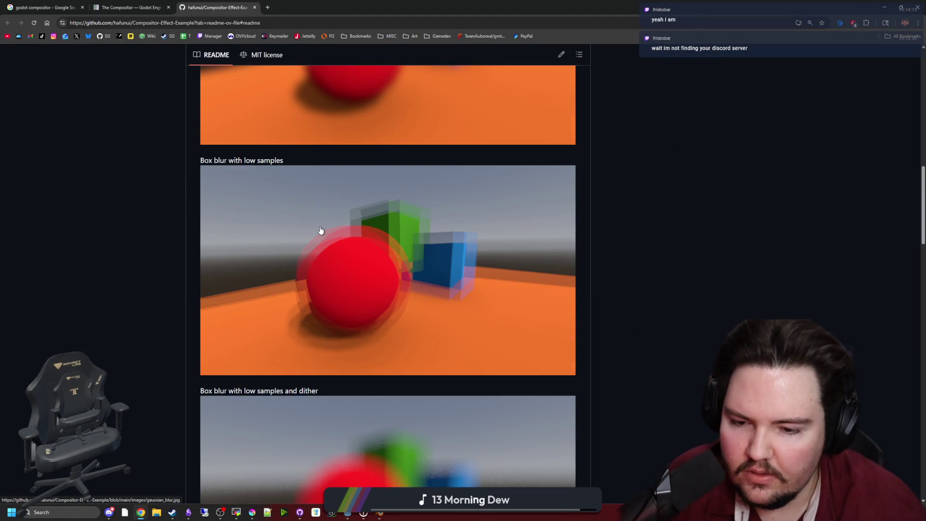
pyautogui.scroll(-5, 324, 234)
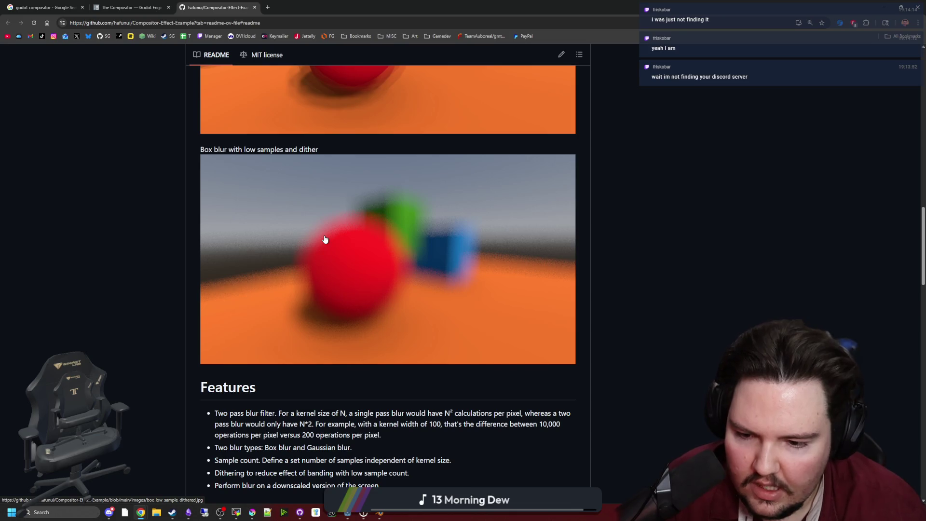
pyautogui.scroll(-3, 325, 240)
pyautogui.scroll(-1, 323, 239)
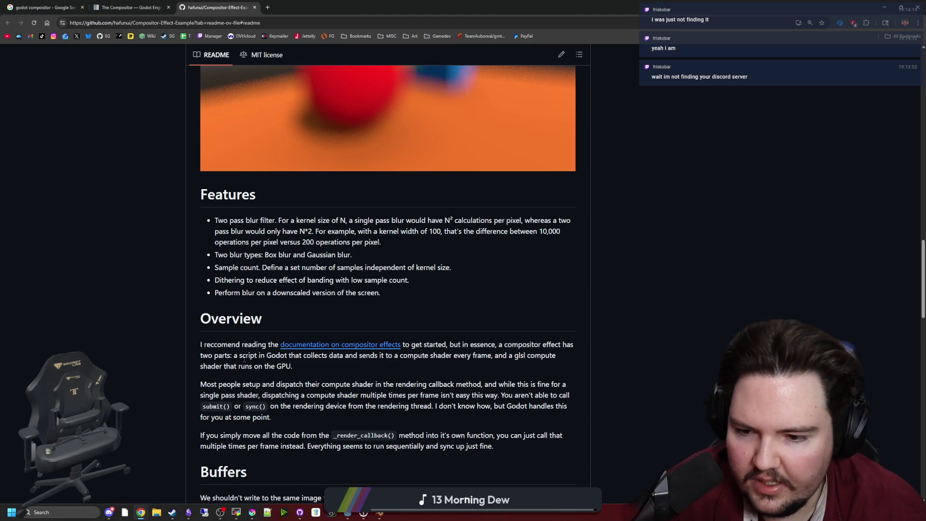
pyautogui.moveTo(242, 355)
pyautogui.mouseDown()
pyautogui.moveTo(539, 363)
pyautogui.moveTo(292, 366)
pyautogui.mouseUp()
pyautogui.click(297, 366)
# Read further through the multipass buffer section, highlighting the sentence about submit and sync calls.
pyautogui.scroll(-2, 297, 366)
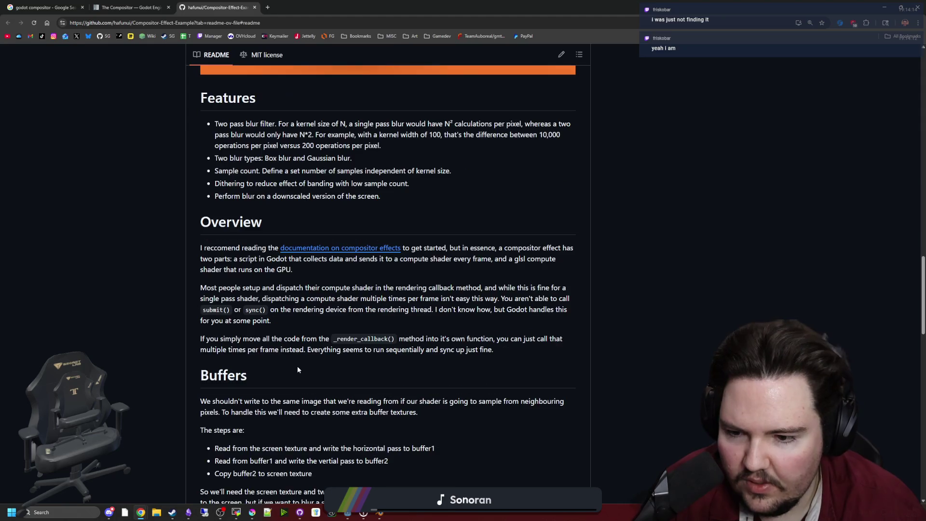
pyautogui.scroll(-2, 298, 369)
pyautogui.scroll(-2, 297, 367)
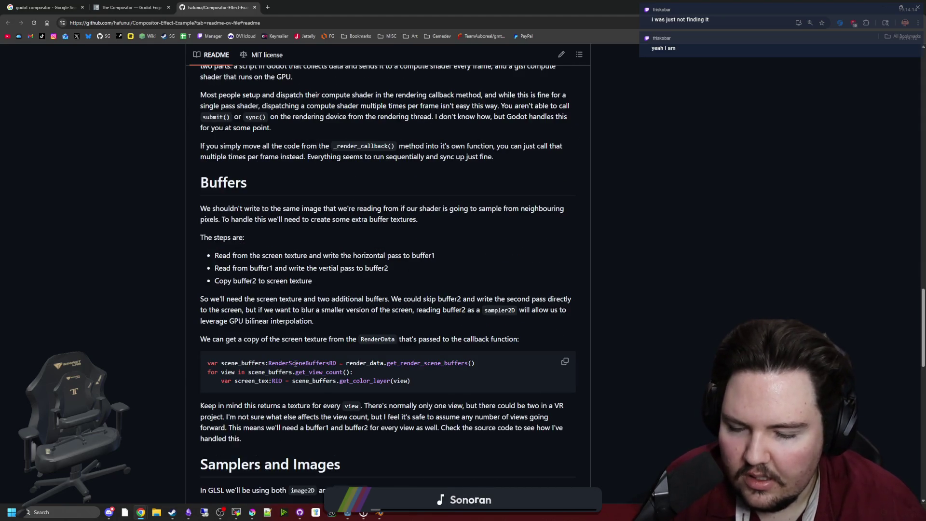
pyautogui.scroll(4, 271, 344)
pyautogui.scroll(1, 365, 331)
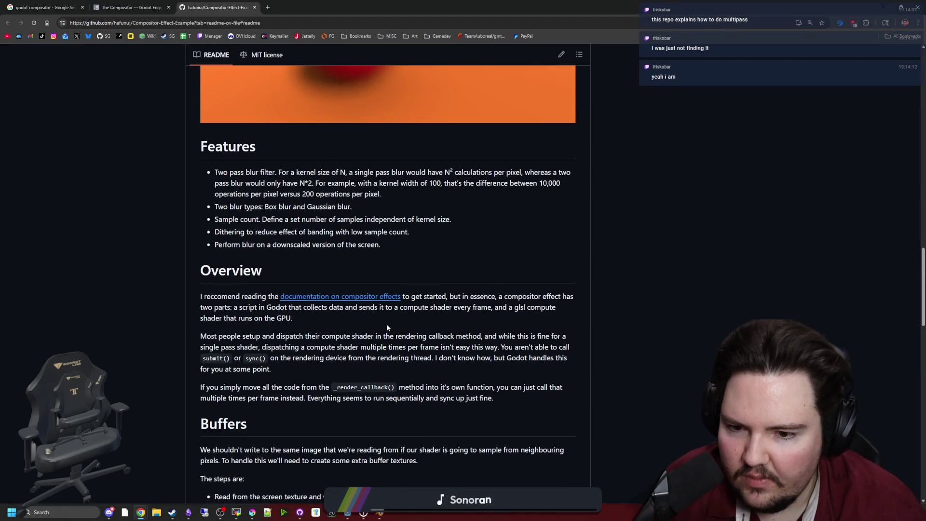
pyautogui.scroll(-3, 317, 333)
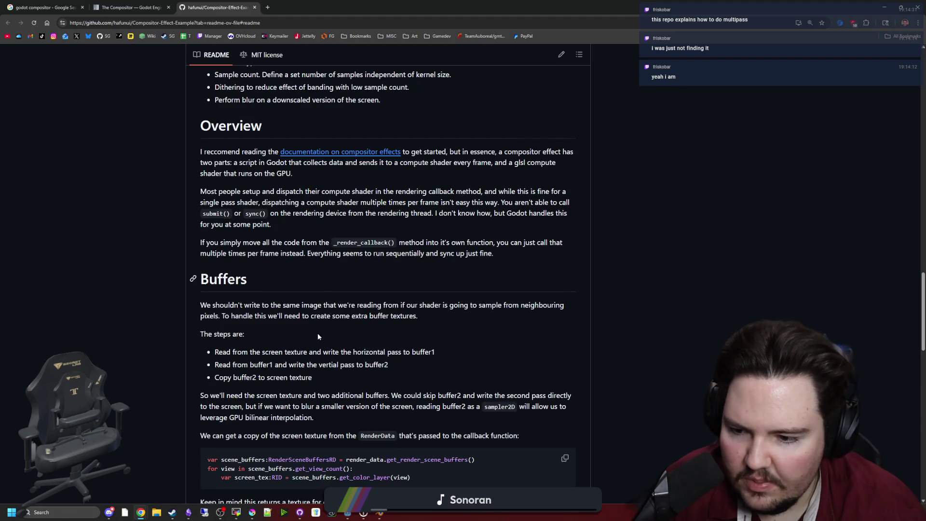
pyautogui.scroll(-1, 317, 331)
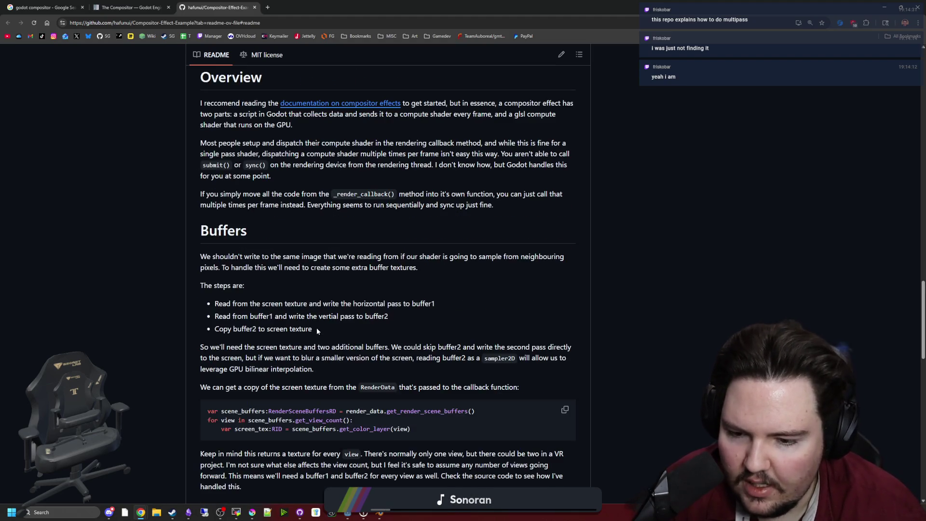
pyautogui.scroll(-2, 316, 328)
pyautogui.scroll(-2, 342, 325)
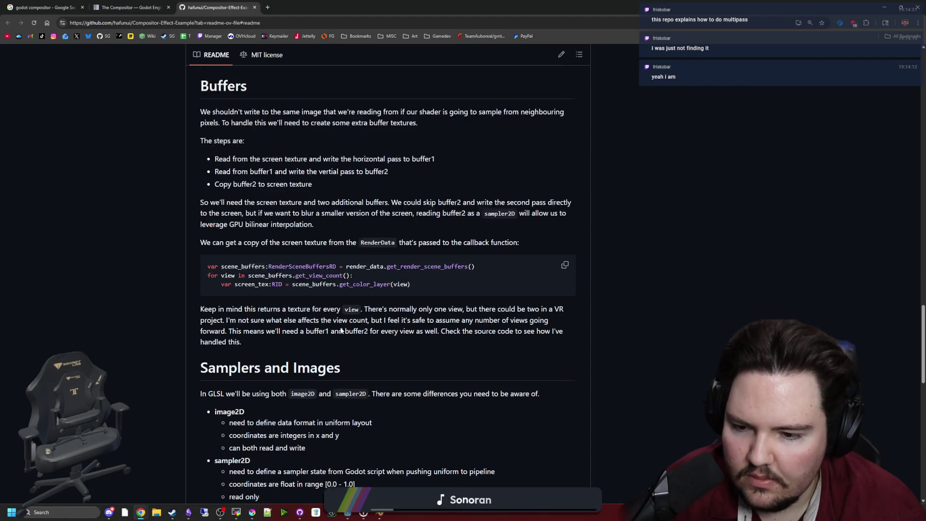
pyautogui.scroll(-7, 336, 328)
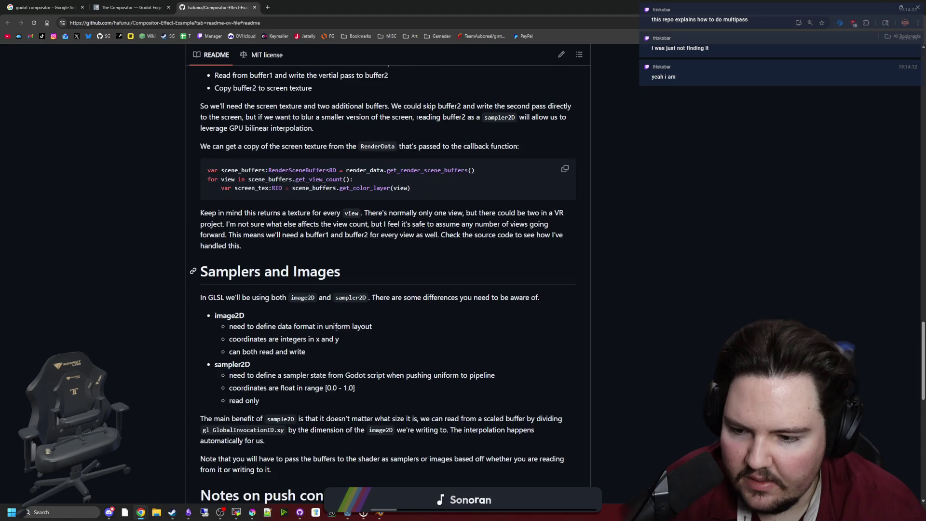
pyautogui.scroll(-6, 337, 331)
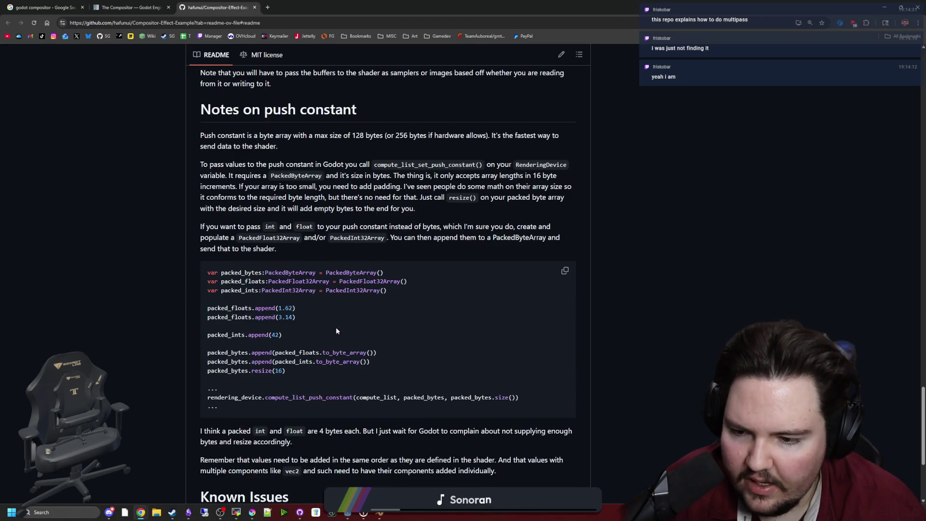
pyautogui.scroll(15, 333, 323)
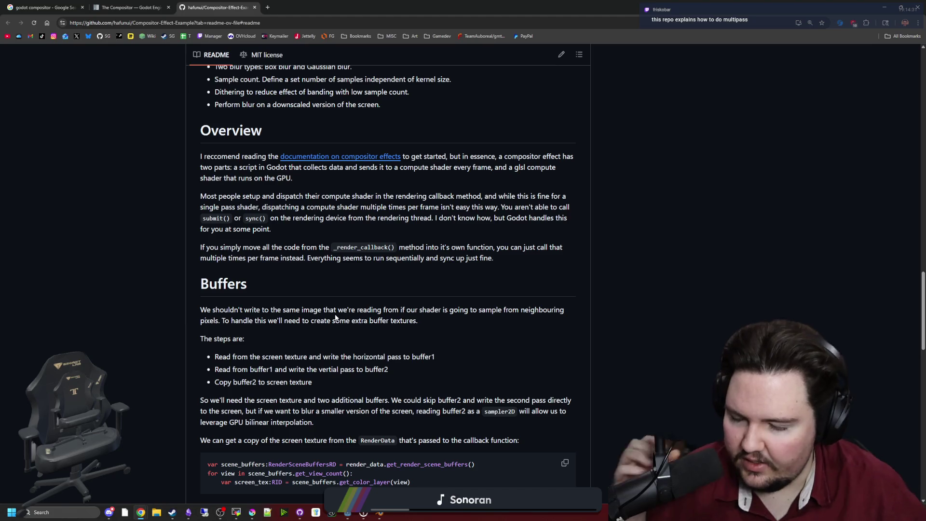
pyautogui.scroll(-2, 337, 312)
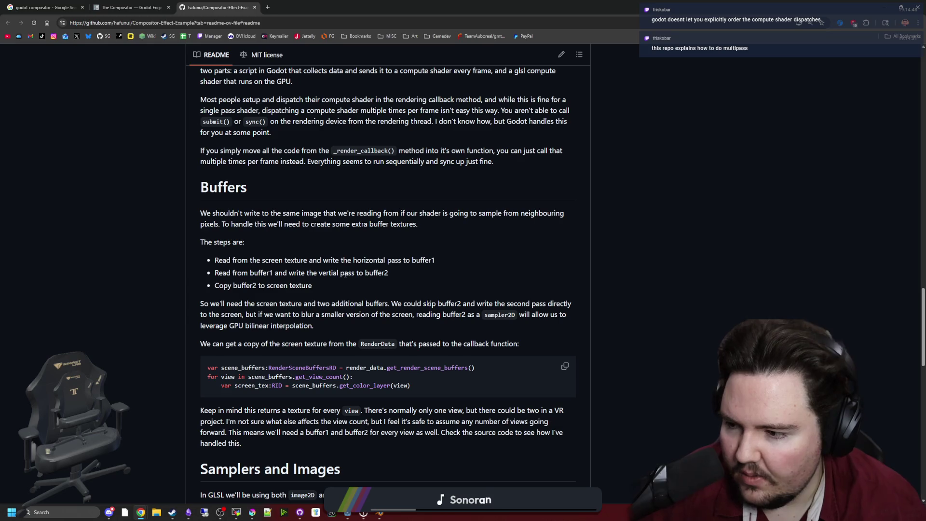
pyautogui.scroll(-7, 314, 295)
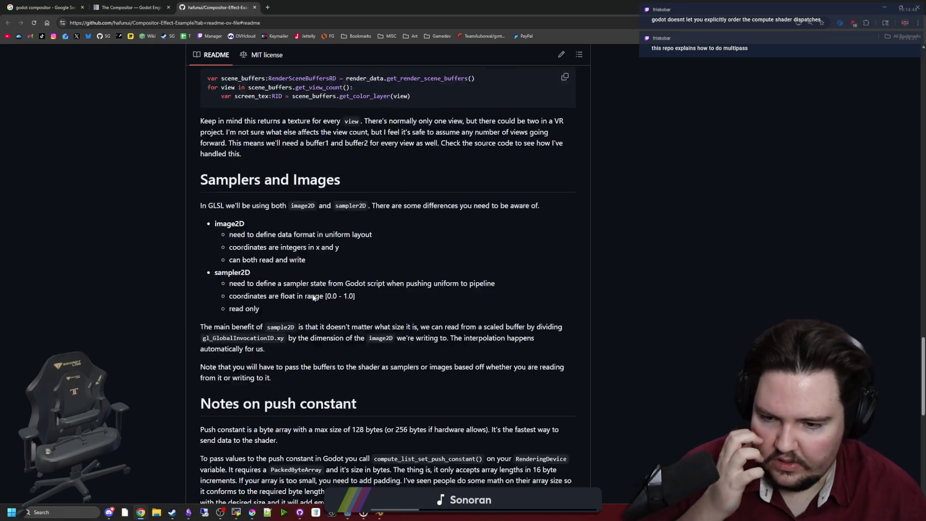
pyautogui.scroll(-1, 313, 298)
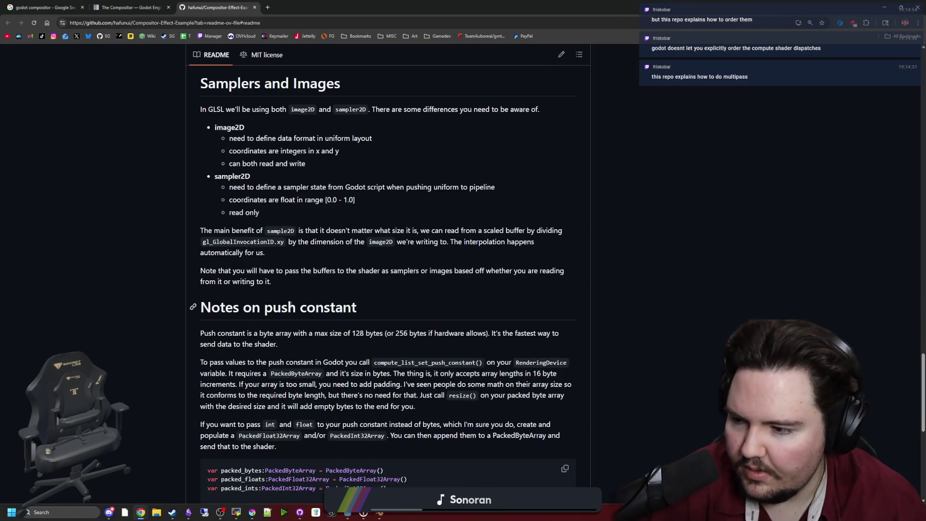
pyautogui.scroll(-3, 290, 302)
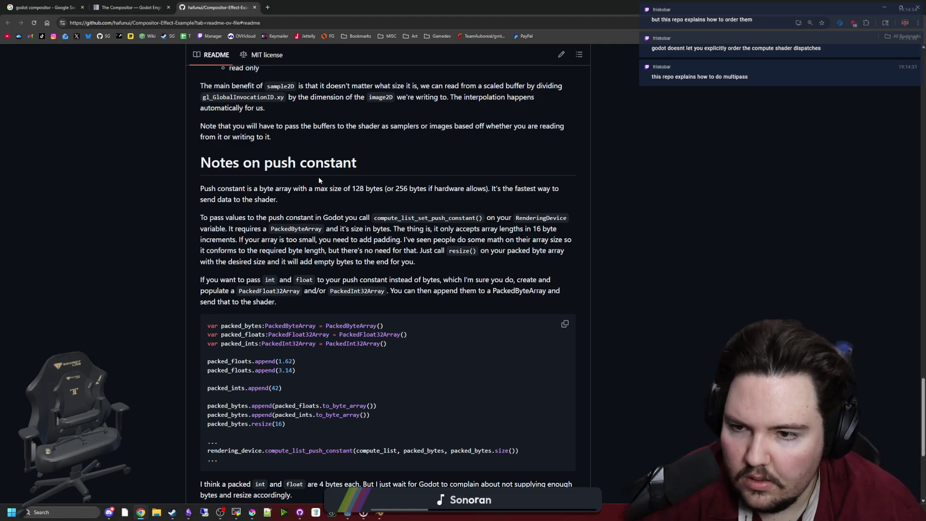
pyautogui.scroll(-4, 392, 366)
pyautogui.scroll(15, 311, 306)
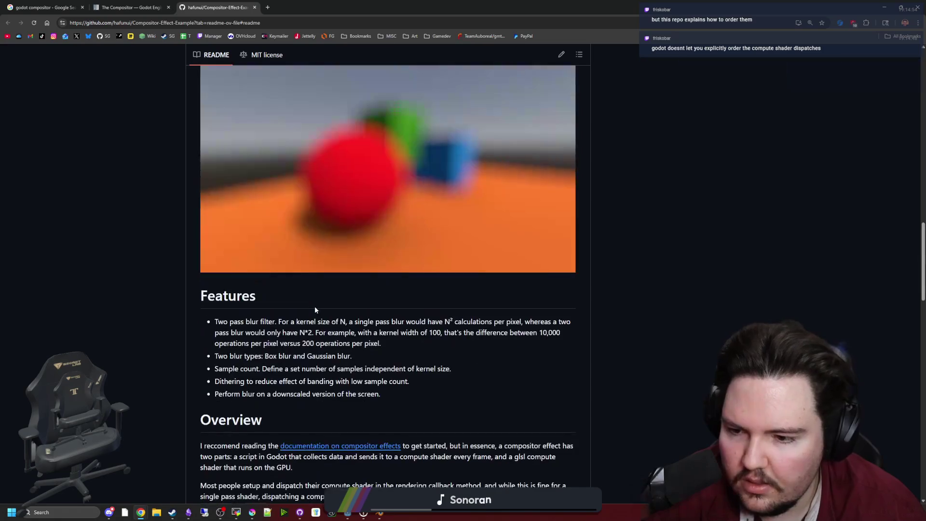
pyautogui.scroll(-2, 266, 329)
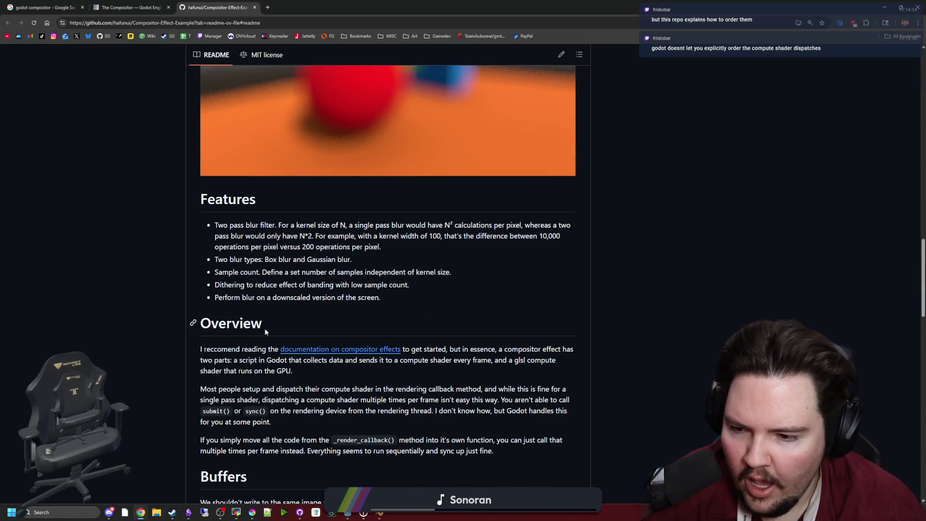
pyautogui.scroll(-2, 264, 330)
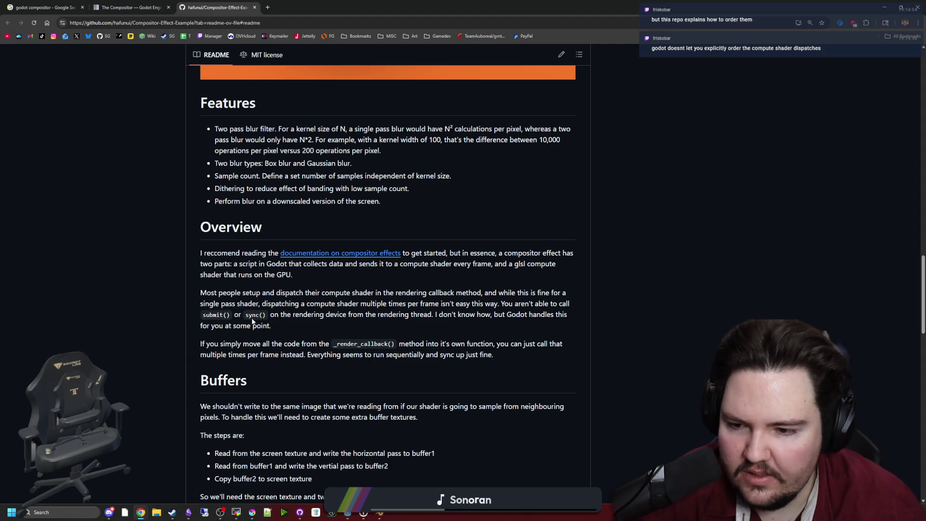
pyautogui.moveTo(268, 314)
pyautogui.mouseDown()
pyautogui.moveTo(272, 326)
pyautogui.moveTo(466, 315)
pyautogui.mouseUp()
pyautogui.click(465, 316)
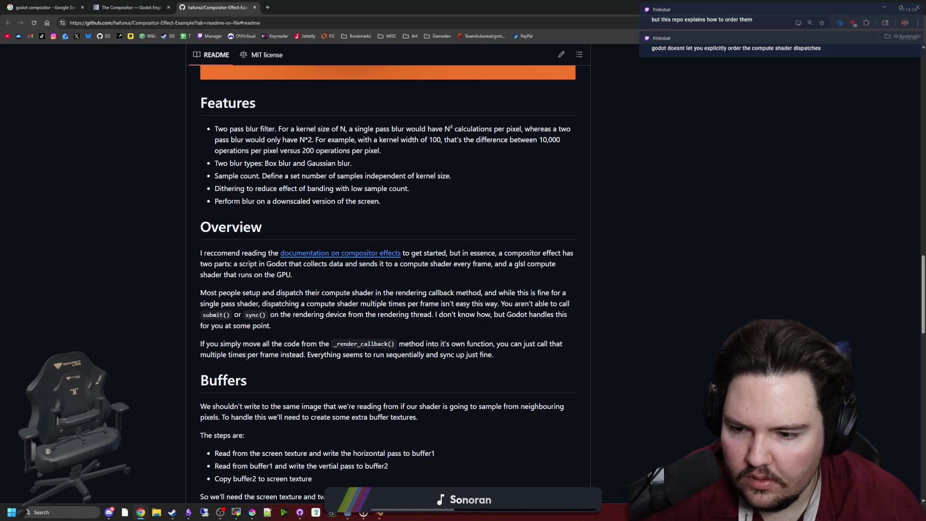
# Return to the top of the repo page and move the browser aside to reveal Godot.
pyautogui.scroll(-4, 247, 356)
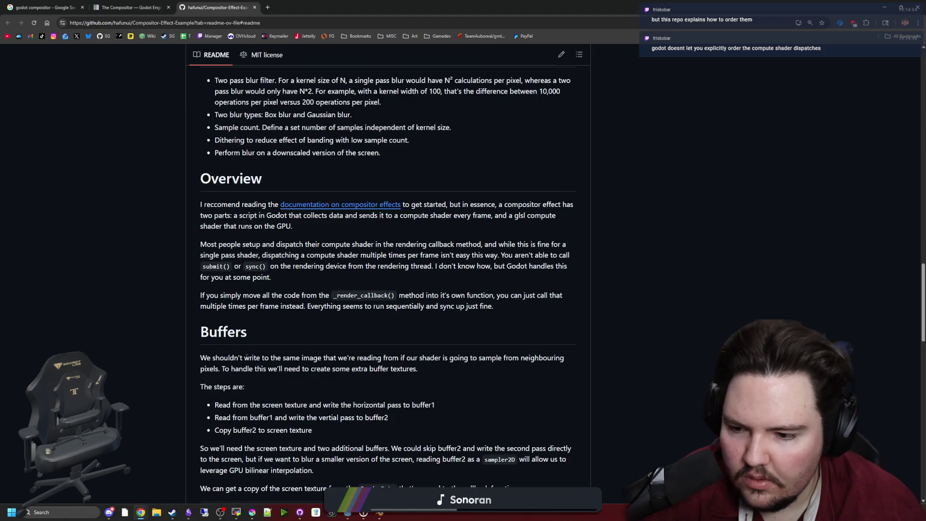
pyautogui.press('Home')
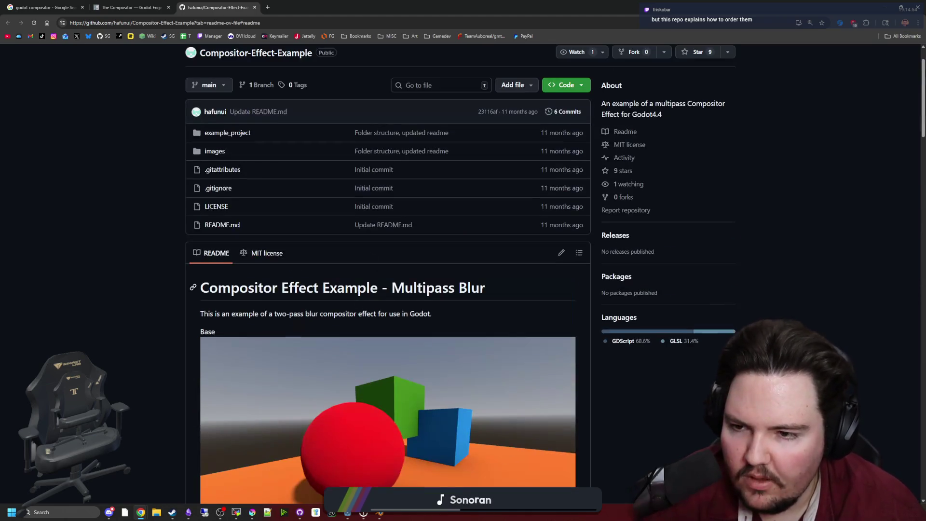
pyautogui.moveTo(483, 7)
pyautogui.mouseDown()
pyautogui.moveTo(510, 143)
pyautogui.moveTo(649, 362)
pyautogui.moveTo(649, 310)
pyautogui.mouseUp()
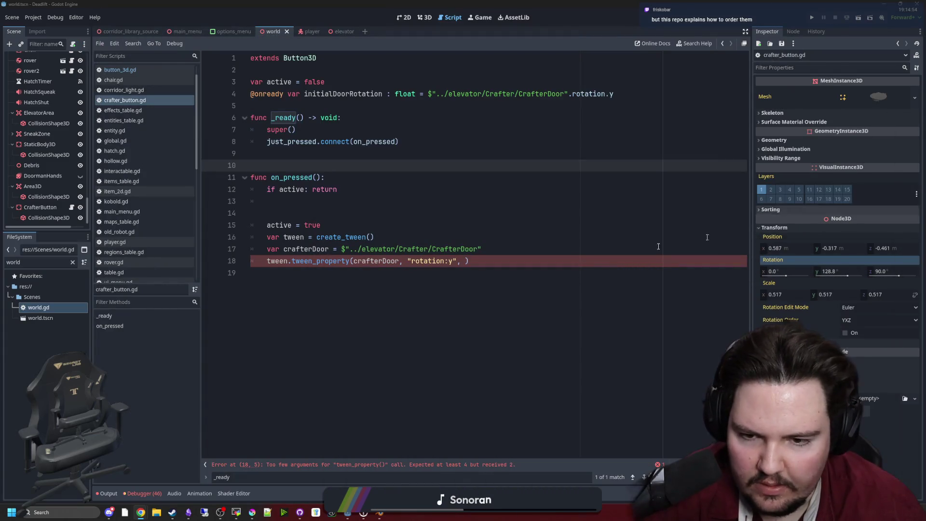
# Finish the door's tween_property call with target 0 and duration 0.5 seconds.
pyautogui.click(509, 280)
pyautogui.click(464, 261)
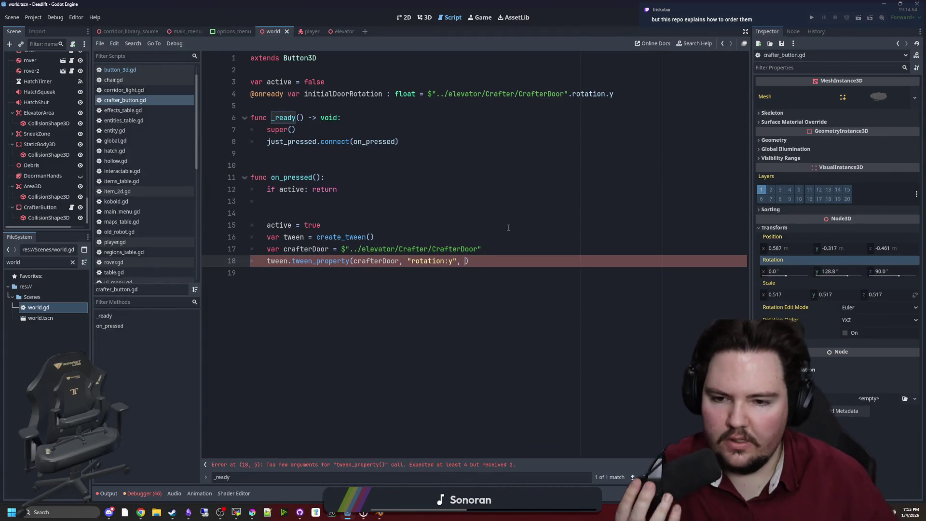
pyautogui.write('0')
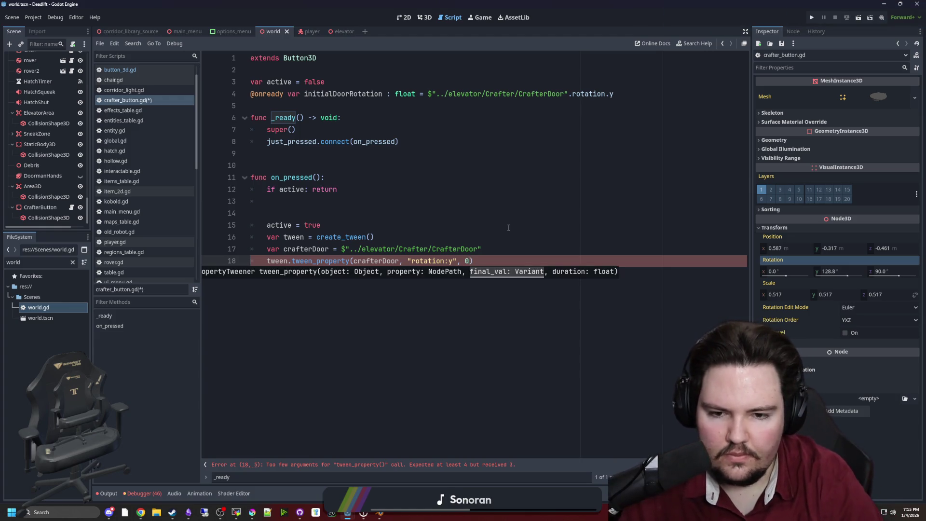
pyautogui.write(', 0.')
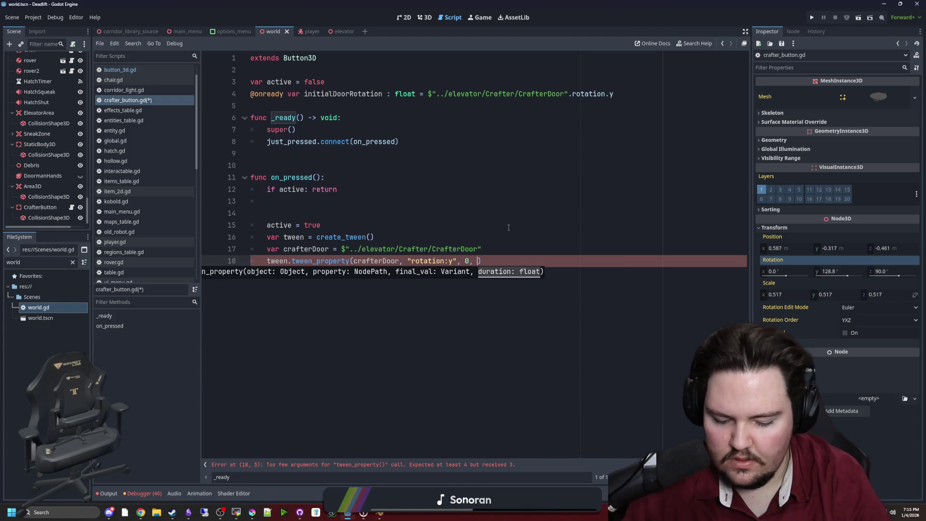
pyautogui.write('5')
# Add a tween.set_trans() call on a new line above the tween_property call.
pyautogui.click(515, 251)
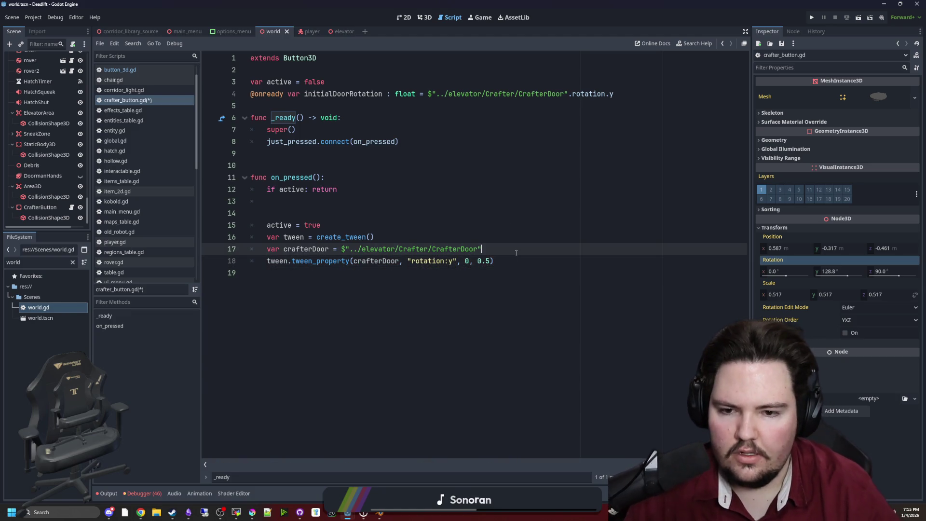
pyautogui.press('Return')
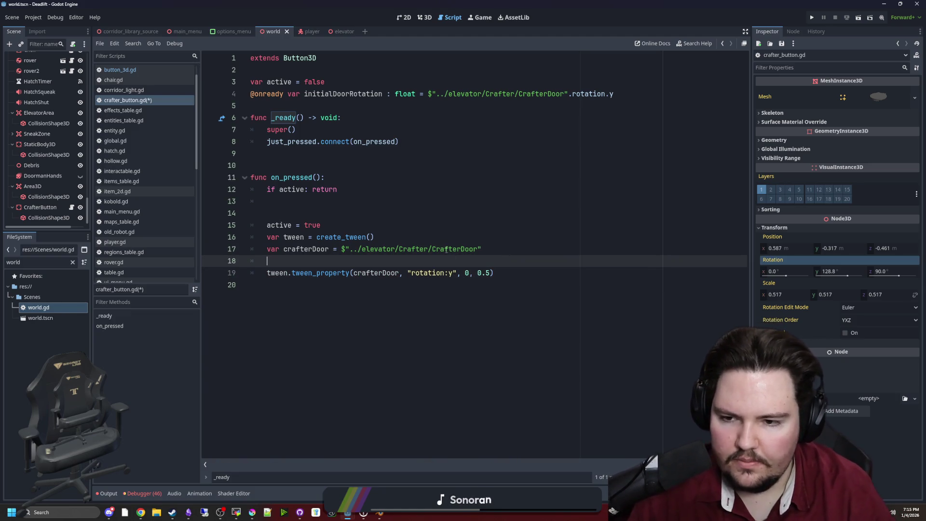
pyautogui.write('tween.t')
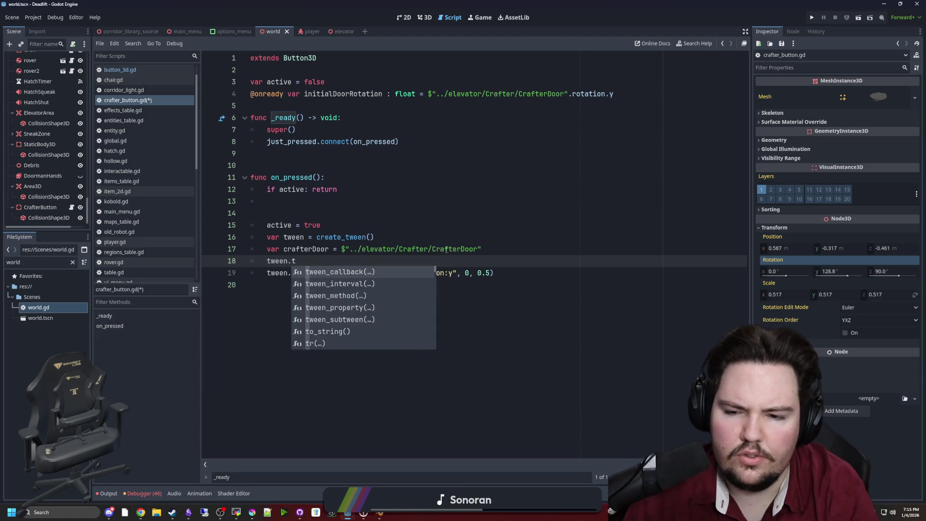
pyautogui.write('ween')
pyautogui.press('BackSpace')
pyautogui.press('BackSpace')
pyautogui.press('BackSpace')
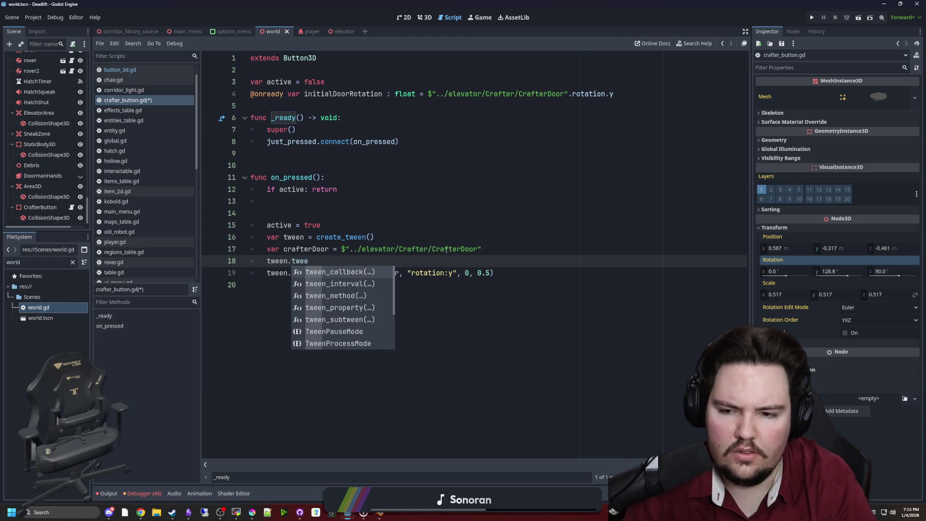
pyautogui.write('set')
pyautogui.press('Down')
pyautogui.press('Down')
pyautogui.press('Down')
pyautogui.press('Return')
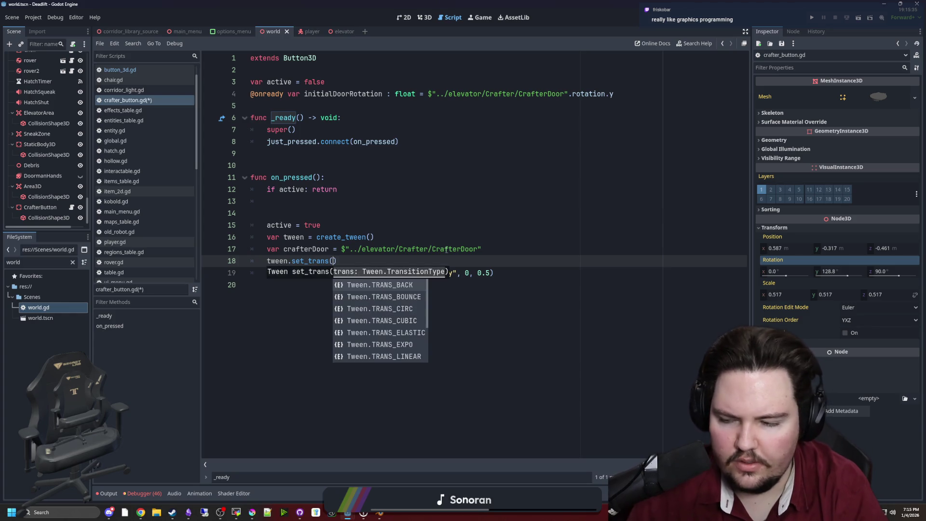
pyautogui.press('Escape')
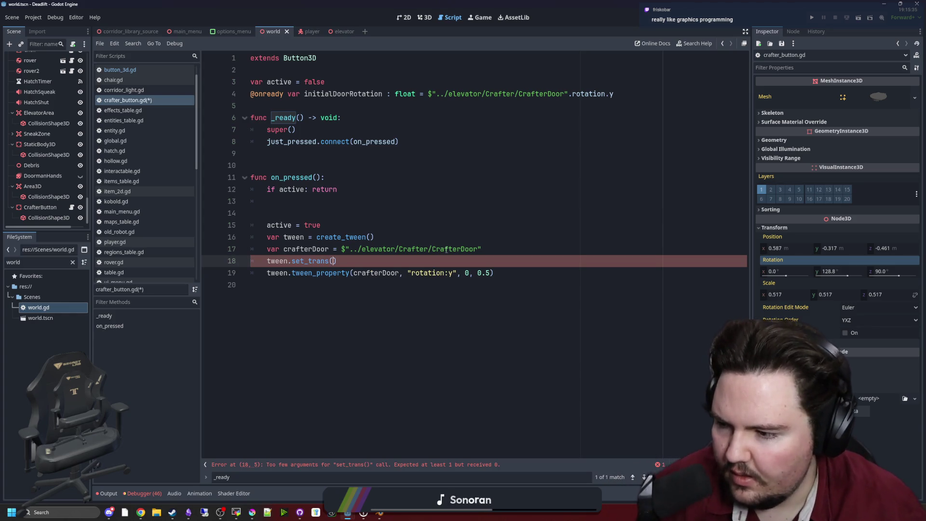
pyautogui.keyDown('ctrl'); pyautogui.click(305, 261); pyautogui.keyUp('ctrl')
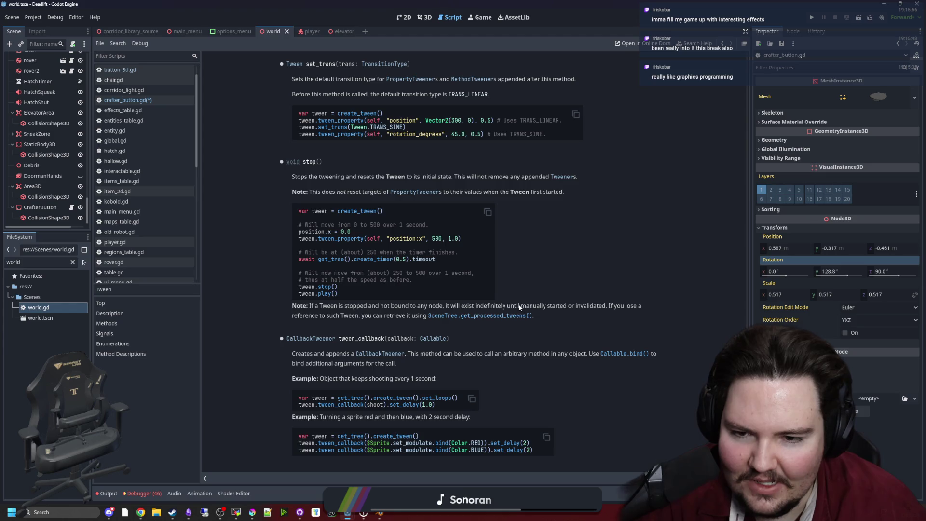
pyautogui.moveTo(520, 307); pyautogui.dragTo(285, 308)
pyautogui.click(283, 308)
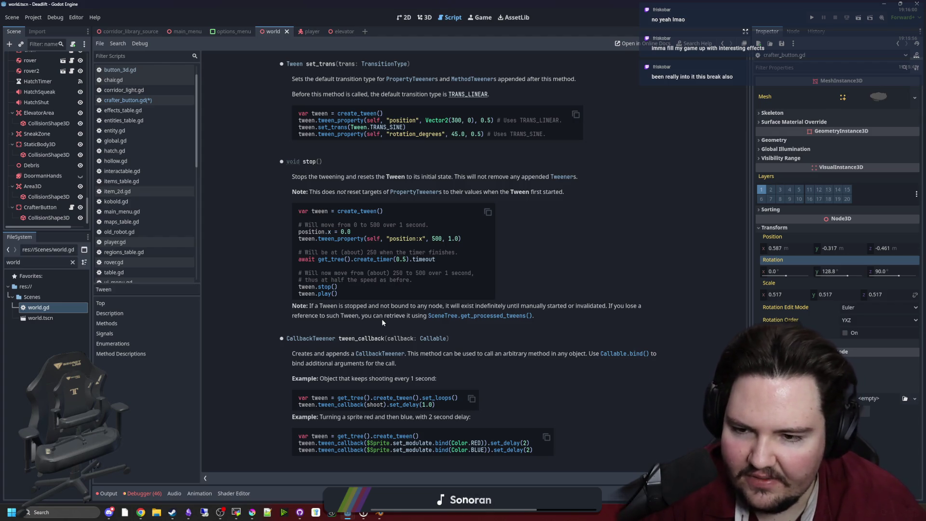
pyautogui.scroll(2, 383, 322)
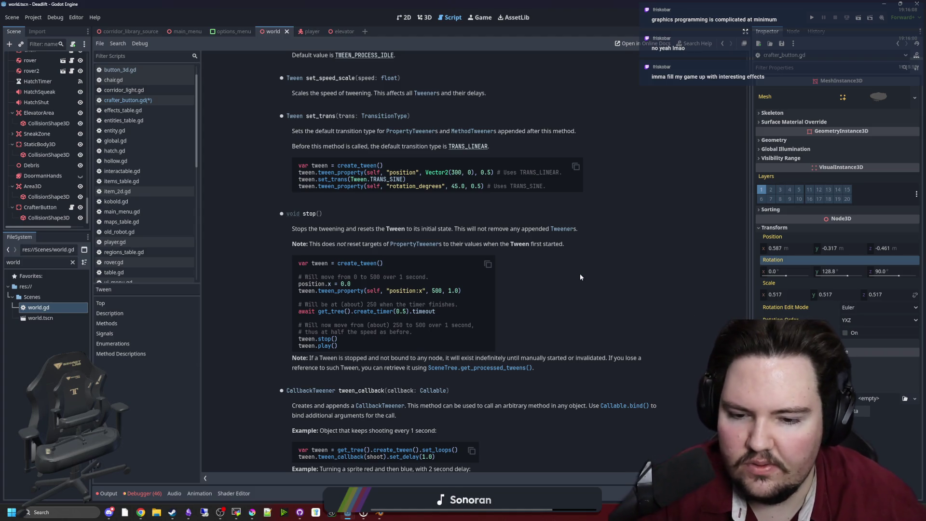
pyautogui.scroll(3, 580, 276)
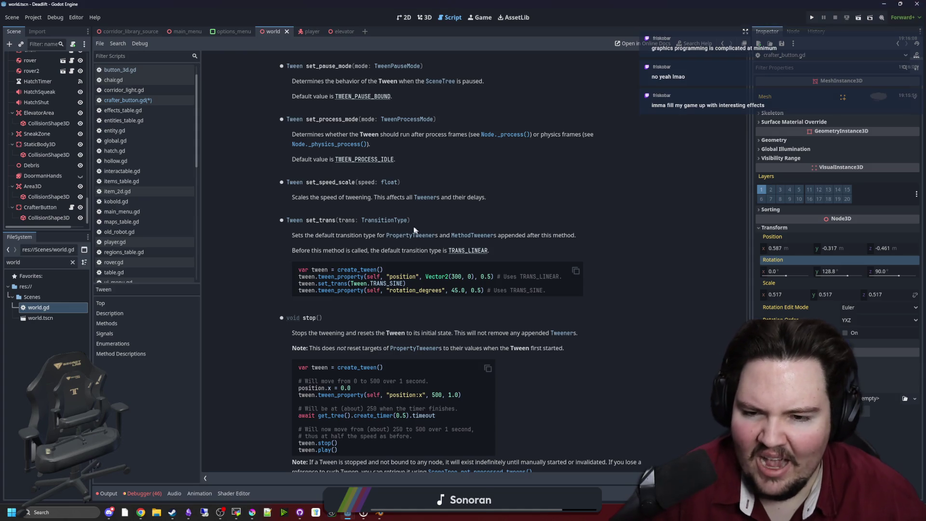
pyautogui.click(397, 220)
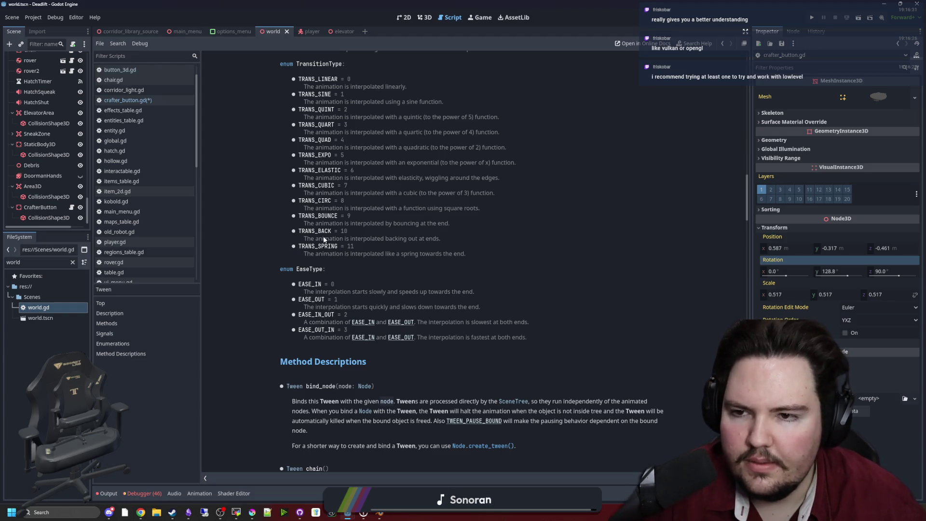
pyautogui.hotkey('alt', 'Left')
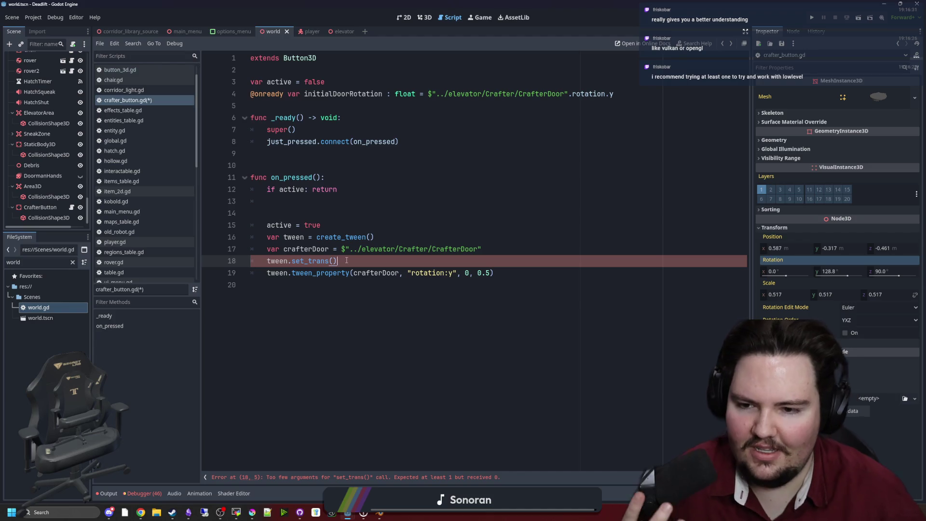
# Write tween.set_trans(Tween.TRANS_BOUNCE) on line 18, accepting TRANS_BOUNCE from autocomplete.
pyautogui.moveTo(338, 268)
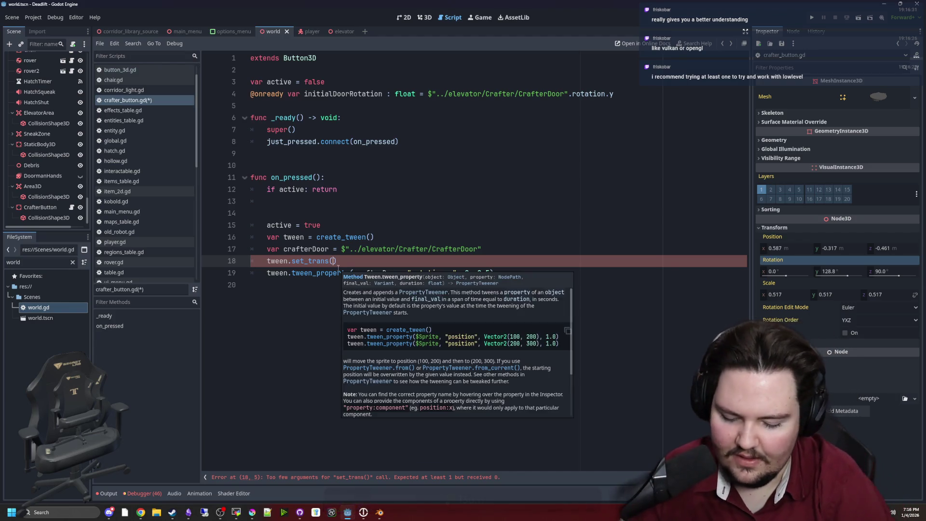
pyautogui.write('bounce')
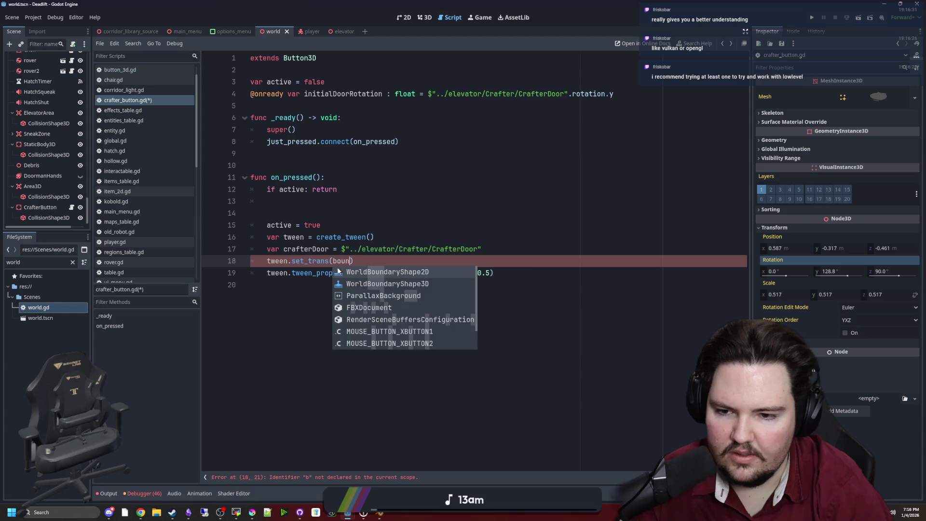
pyautogui.press('BackSpace')
pyautogui.press('BackSpace')
pyautogui.press('BackSpace')
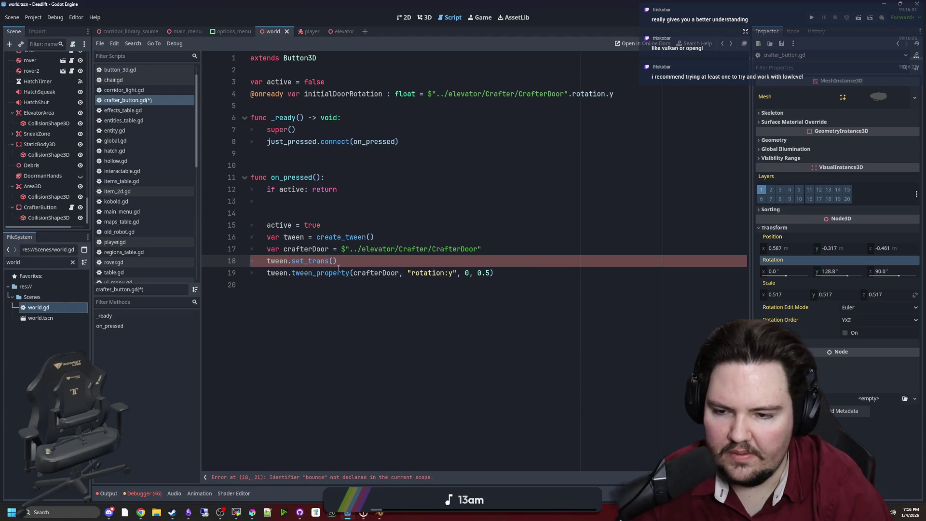
pyautogui.write('Tween.')
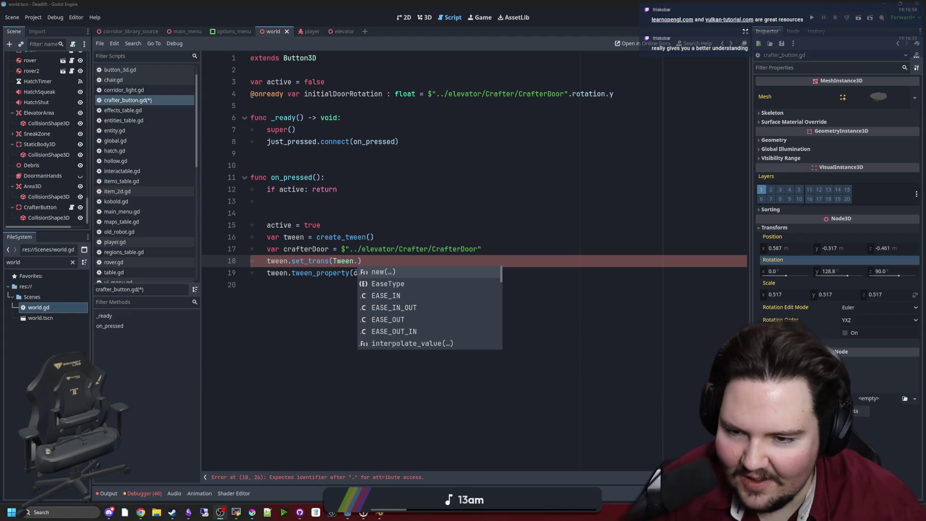
pyautogui.write('d')
pyautogui.press('BackSpace')
pyautogui.write('t')
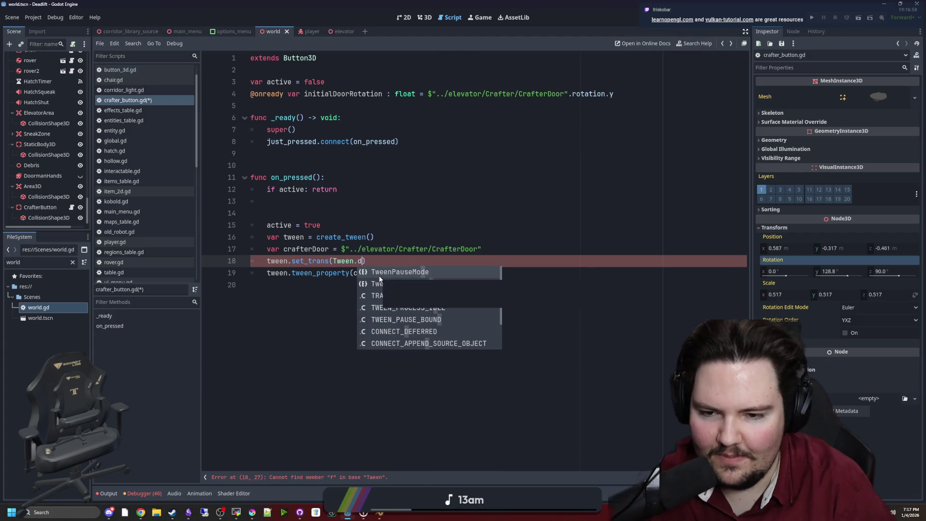
pyautogui.press('BackSpace')
pyautogui.write('t')
pyautogui.press('BackSpace')
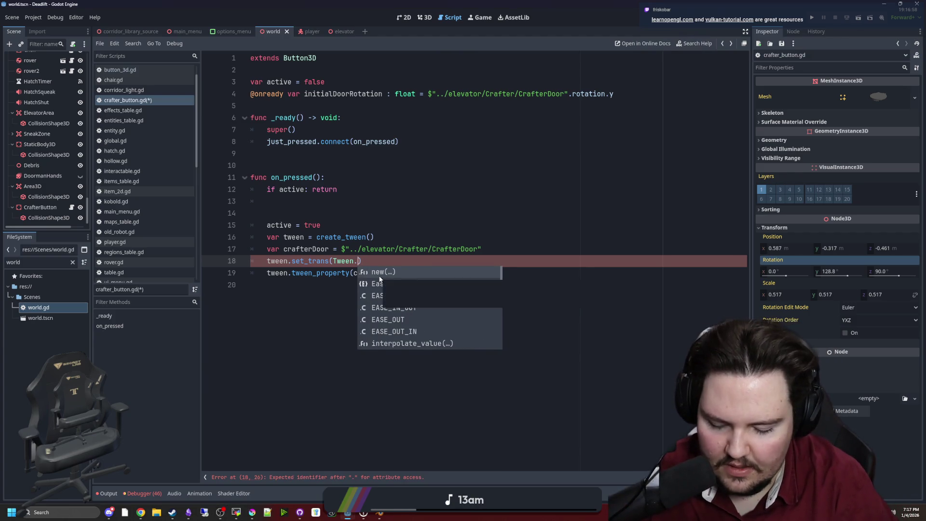
pyautogui.write('BOUN')
pyautogui.press('Return')
# Save crafter_button.gd and start a new line after line 18.
pyautogui.click(399, 313)
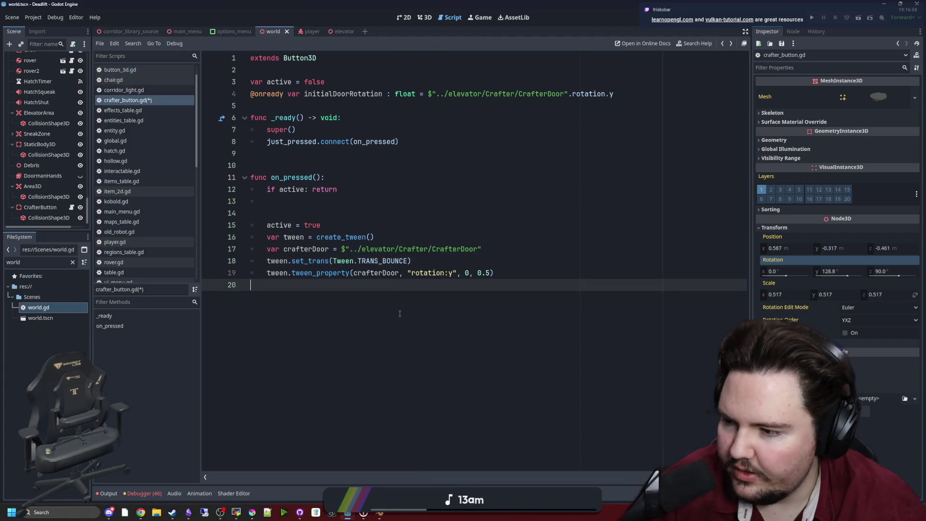
pyautogui.click(420, 265)
pyautogui.hotkey('ctrl', 's')
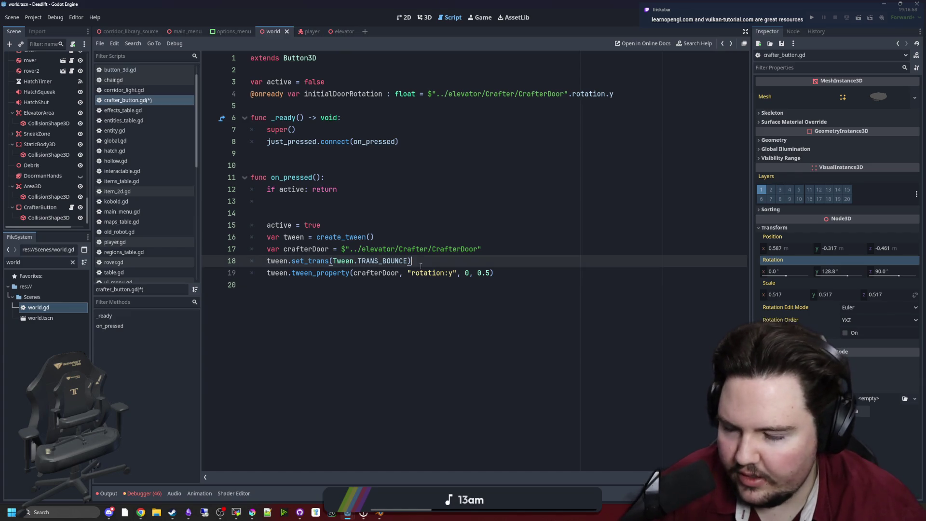
pyautogui.click(440, 251)
pyautogui.click(424, 260)
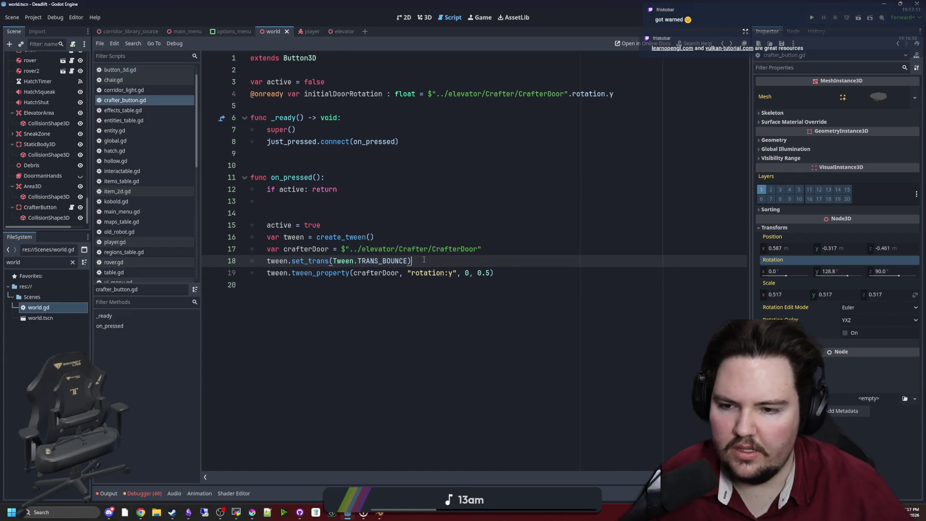
pyautogui.press('Return')
# Add tween.set_ease(Tween.EASE_IN), save, and delete the extra blank line after line 12.
pyautogui.write('tween.set_ea')
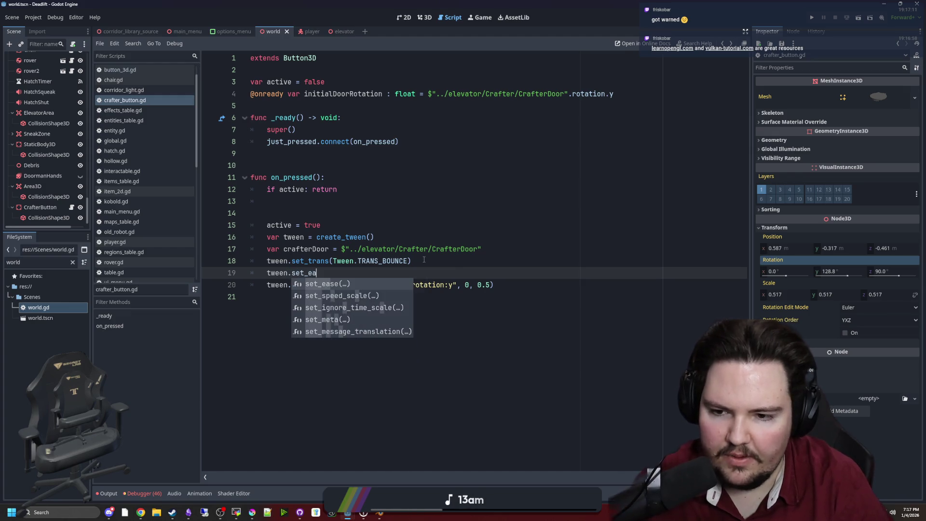
pyautogui.press('Return')
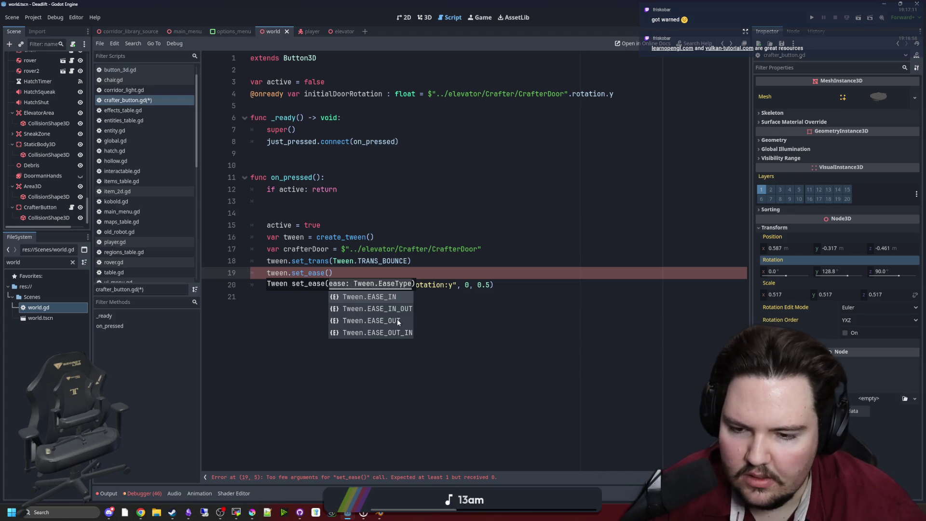
pyautogui.click(395, 300)
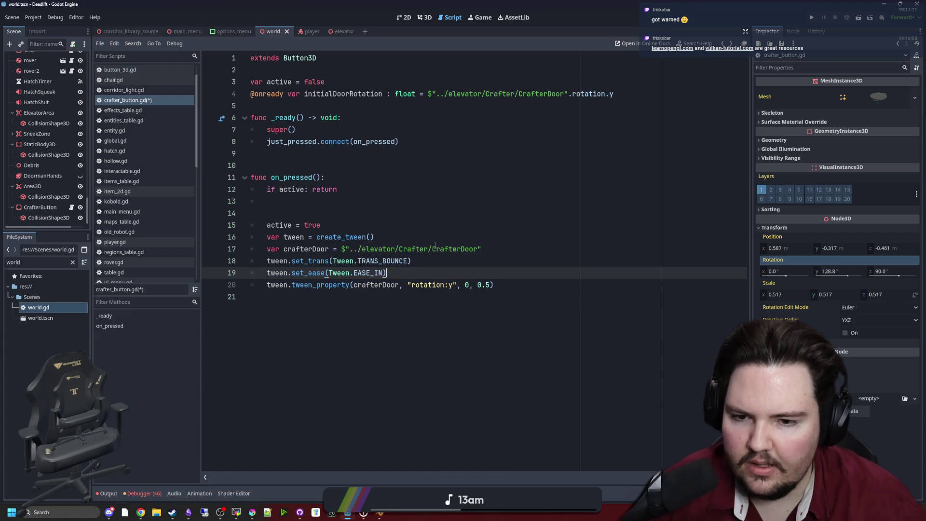
pyautogui.hotkey('ctrl', 's')
pyautogui.click(335, 203)
pyautogui.press('Delete')
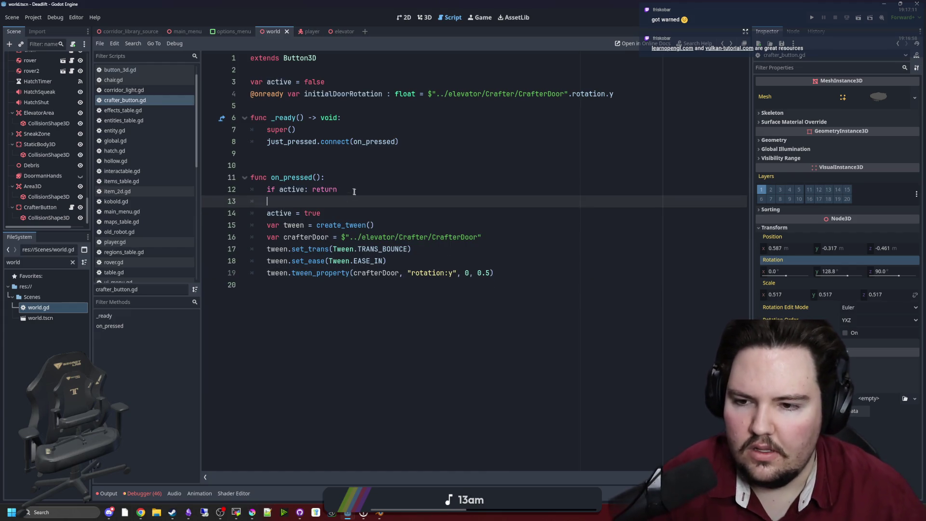
# Add a tween.tween_interval(5.0) call after the door rotation tween.
pyautogui.click(532, 274)
pyautogui.press('Return')
pyautogui.write('get_tree()>')
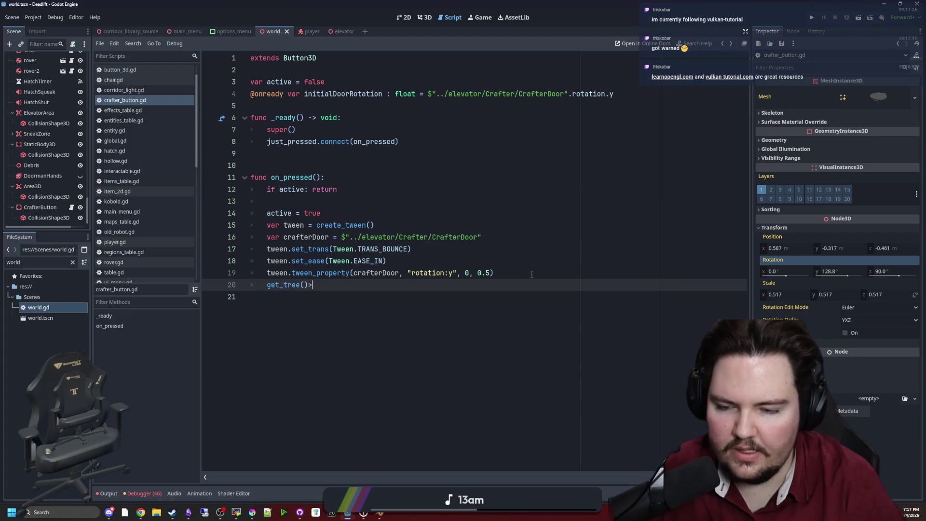
pyautogui.press('BackSpace')
pyautogui.write('.')
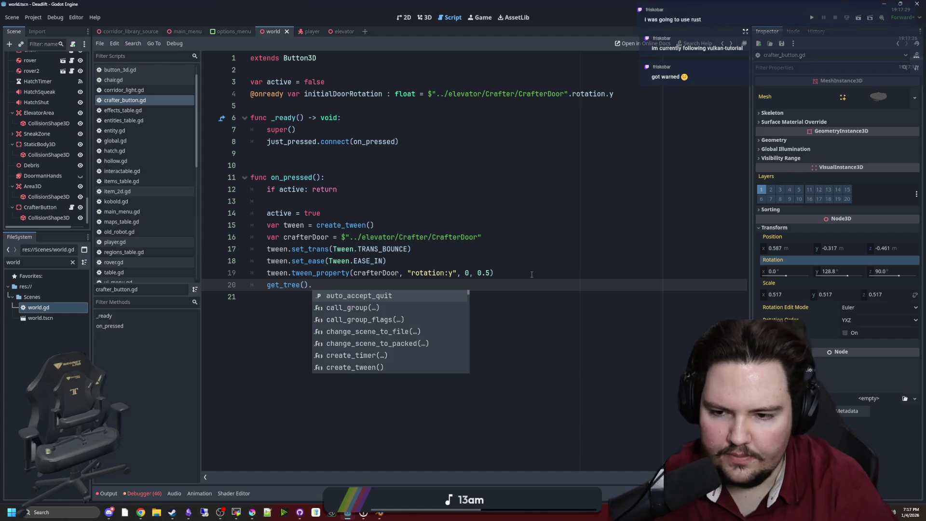
pyautogui.hotkey('shift', 'Home')
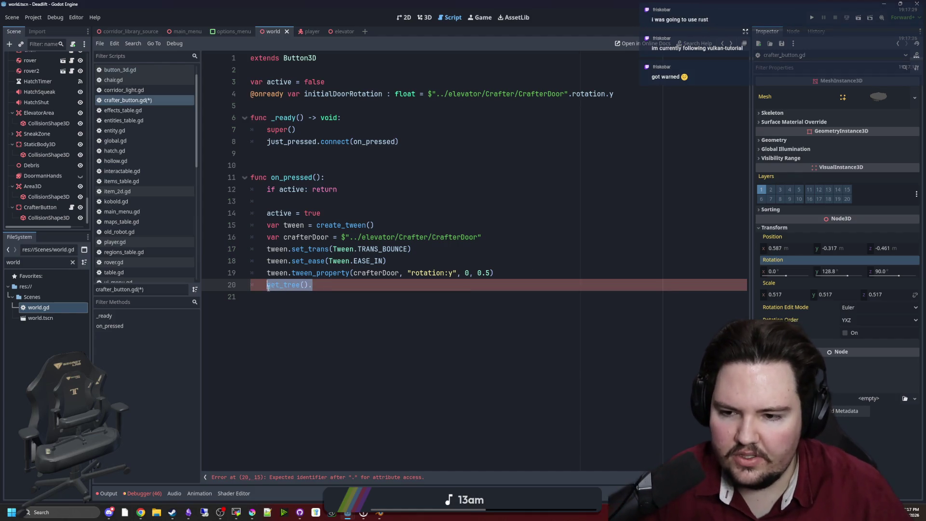
pyautogui.write('tween.')
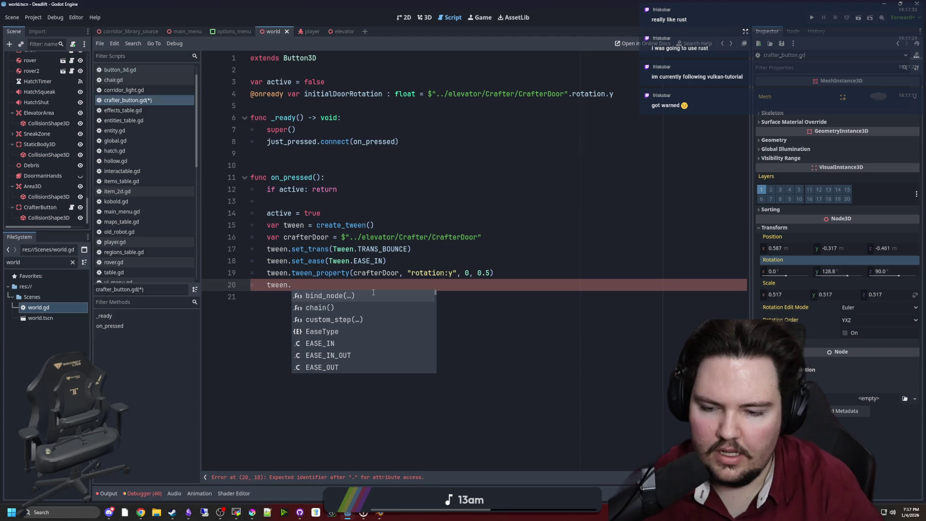
pyautogui.write('tween')
pyautogui.press('Down')
pyautogui.press('Return')
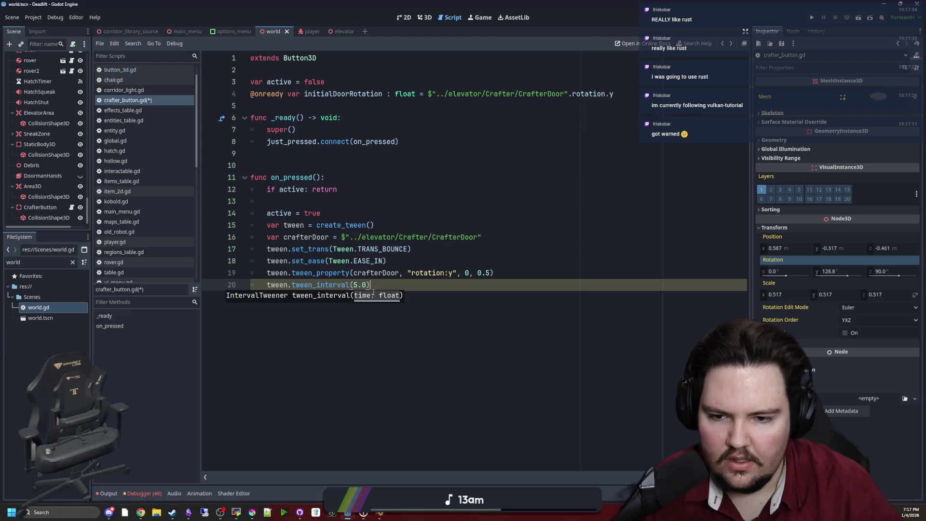
pyautogui.press('Return')
# Duplicate the door rotation tween on line 21, targeting initialDoorRotation instead of 0.
pyautogui.moveTo(501, 272); pyautogui.dragTo(267, 272)
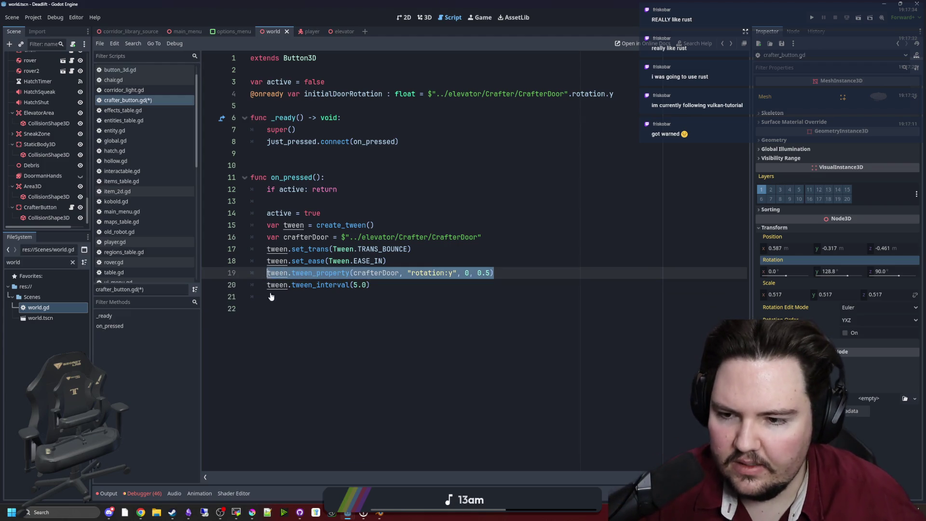
pyautogui.hotkey('ctrl', 'c')
pyautogui.click(298, 296)
pyautogui.hotkey('ctrl', 'v')
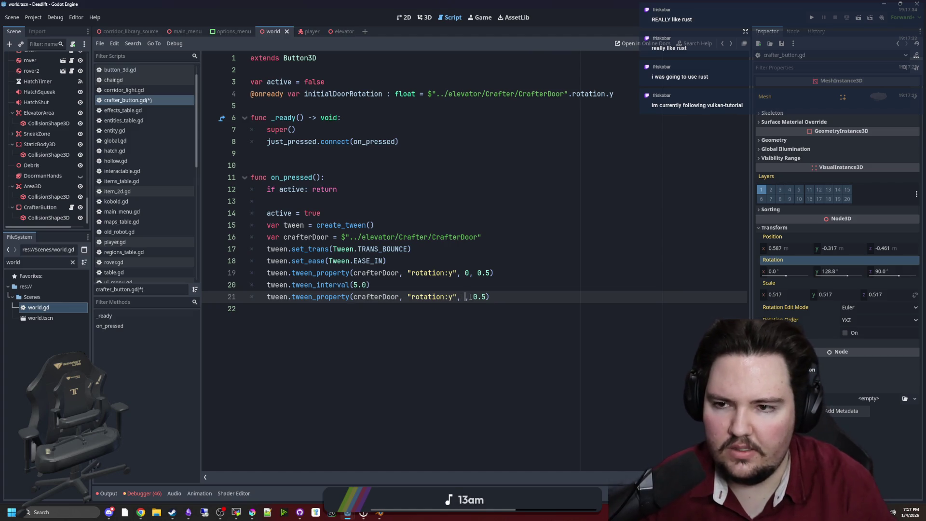
pyautogui.write(',')
pyautogui.press('Left')
pyautogui.press('Left')
pyautogui.write('init')
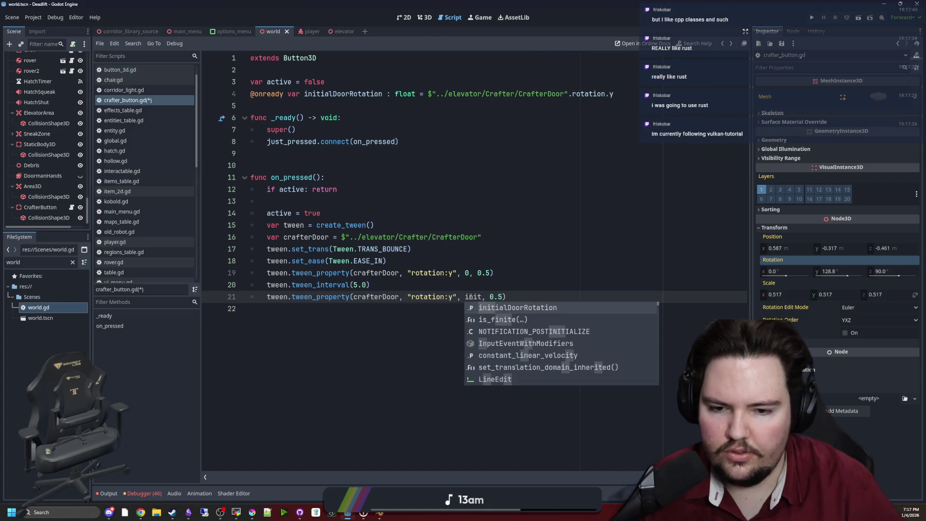
pyautogui.press('Return')
# Add a set_trans(Tween.TRANS_ELASTIC) line for the return swing and save.
pyautogui.press('Up')
pyautogui.click(418, 251)
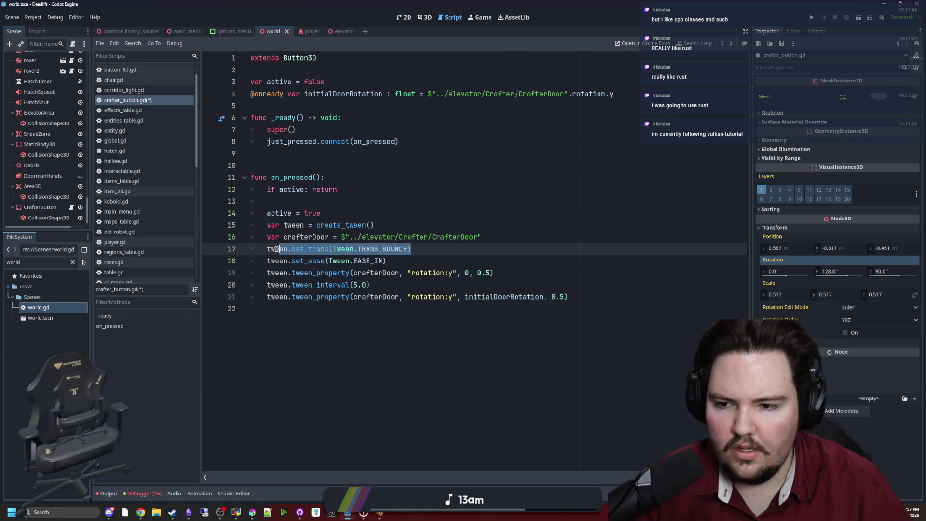
pyautogui.click(420, 290)
pyautogui.press('Return')
pyautogui.hotkey('ctrl', 'v')
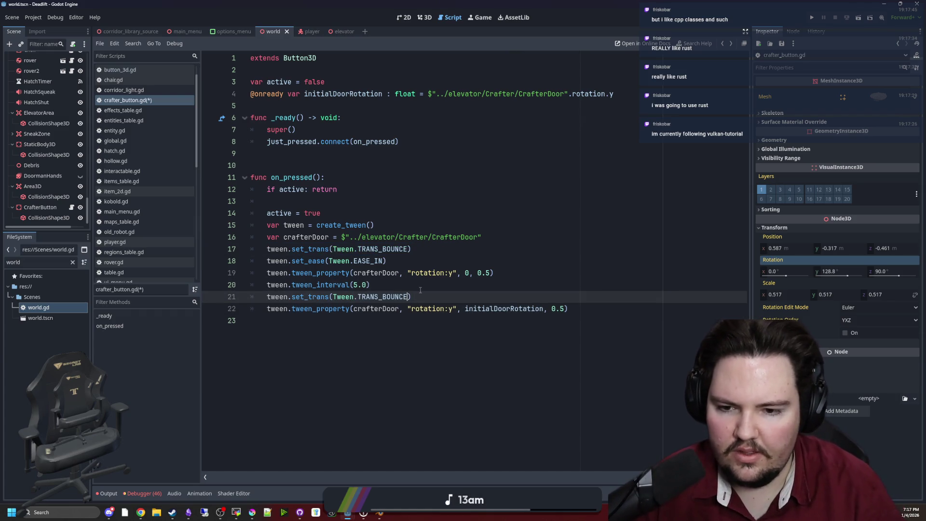
pyautogui.write('ELASTI')
pyautogui.press('Return')
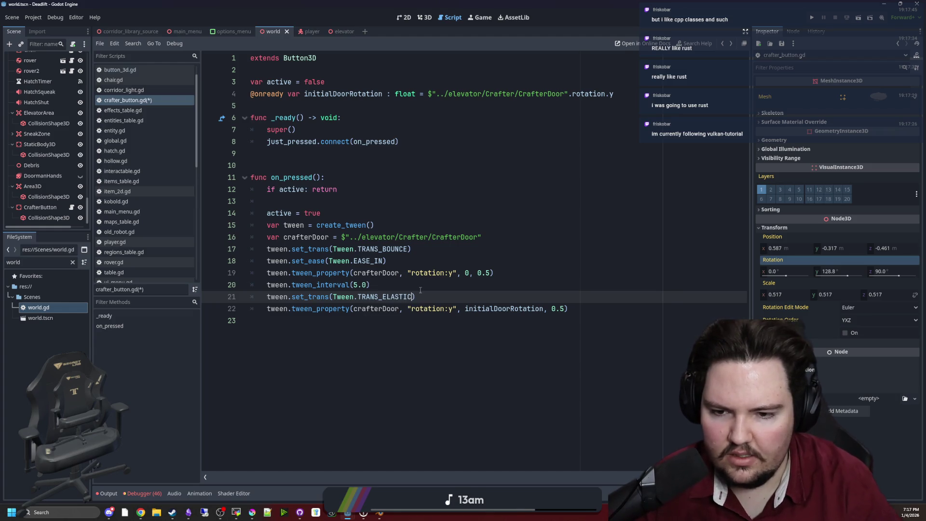
pyautogui.hotkey('ctrl', 's')
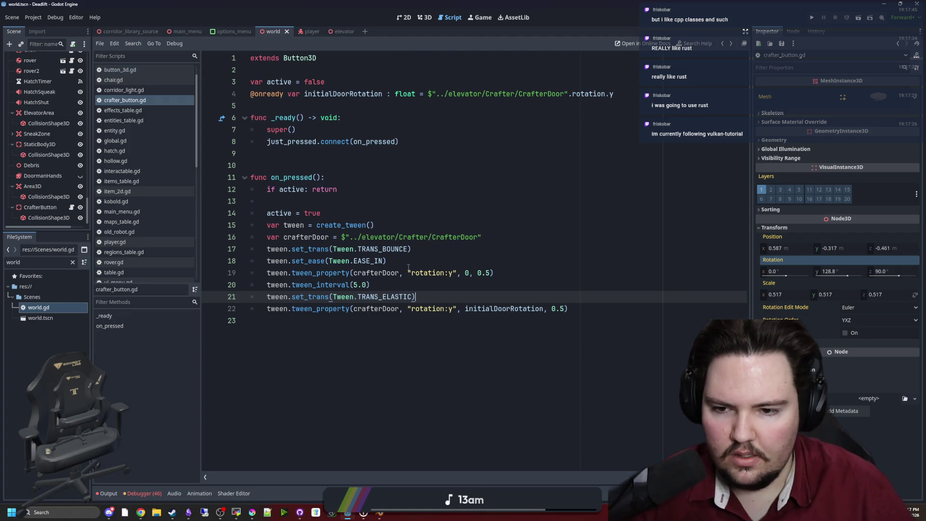
# Add set_ease(Tween.EASE_IN_OUT) for the return swing, then run the game.
pyautogui.moveTo(386, 261); pyautogui.dragTo(267, 261)
pyautogui.hotkey('ctrl', 'c')
pyautogui.click(456, 297)
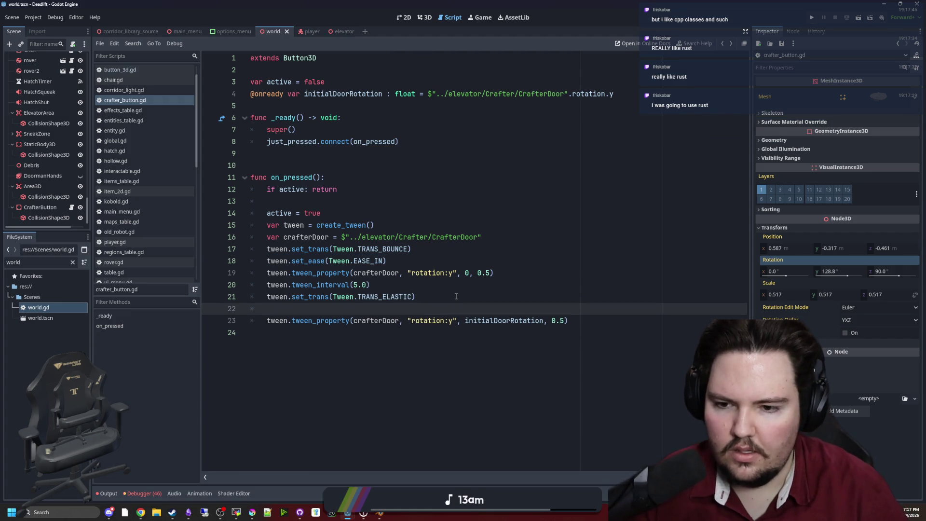
pyautogui.press('Return')
pyautogui.hotkey('ctrl', 'v')
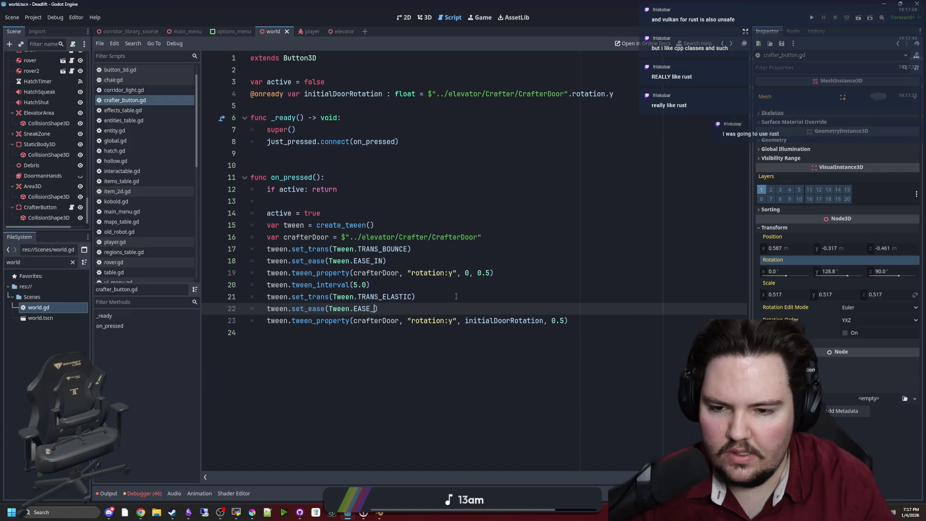
pyautogui.write('IN')
pyautogui.press('Down')
pyautogui.press('Return')
pyautogui.press('Up')
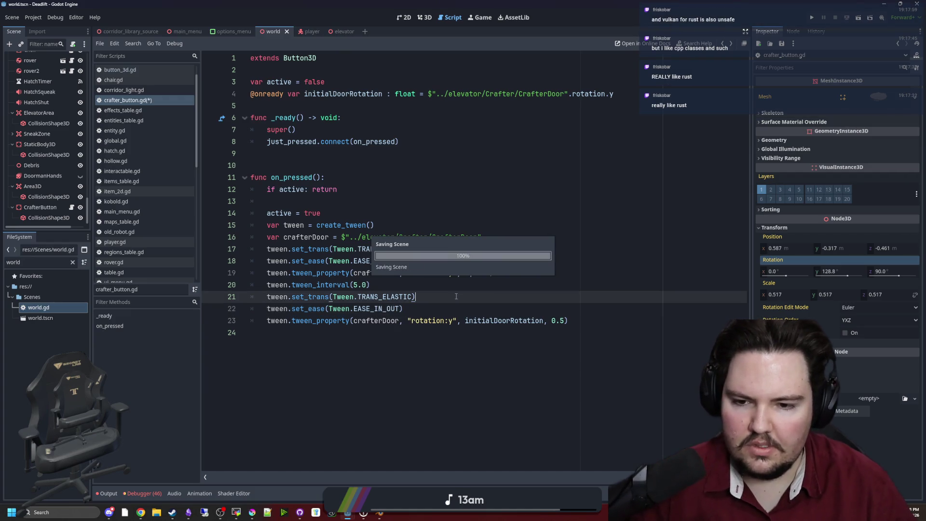
pyautogui.click(812, 18)
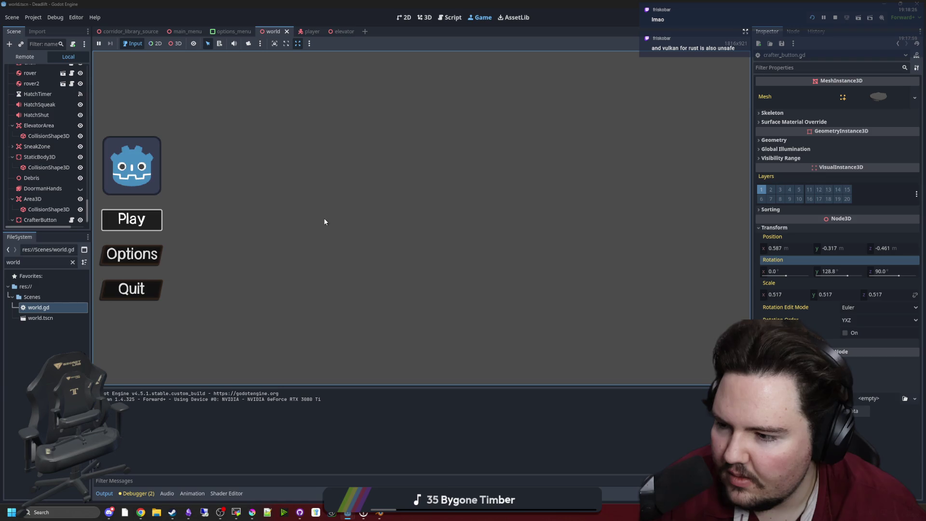
# Start playing and walk into the room to the Craft-o-Matic until its door opens.
pyautogui.click(145, 220)
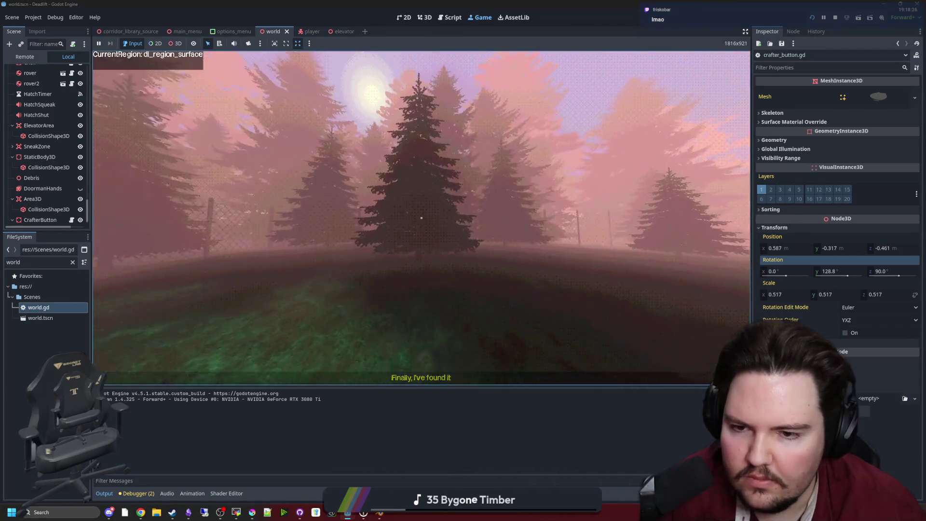
pyautogui.press('w')
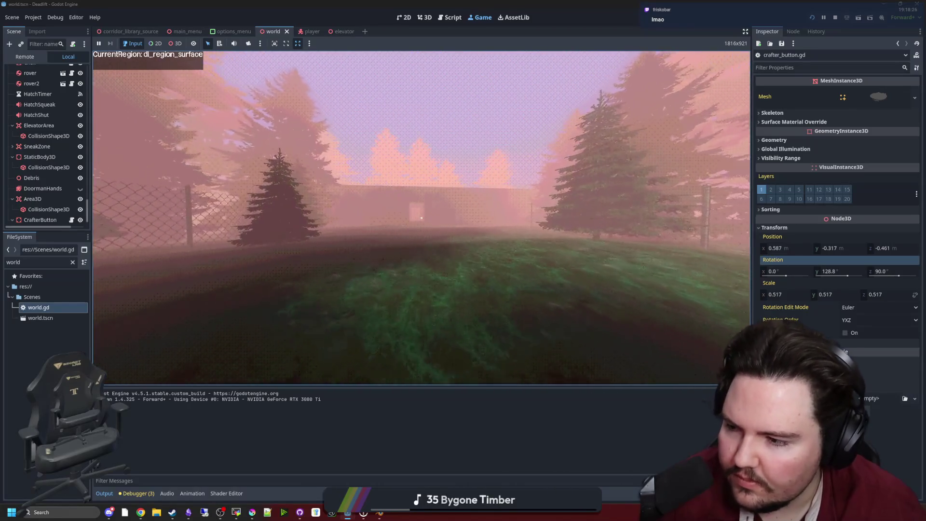
pyautogui.press('w')
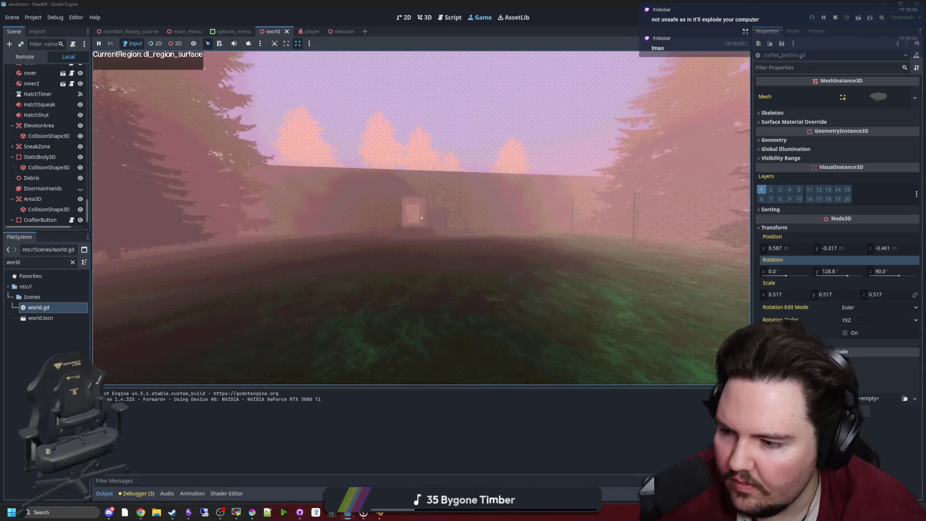
pyautogui.press('w')
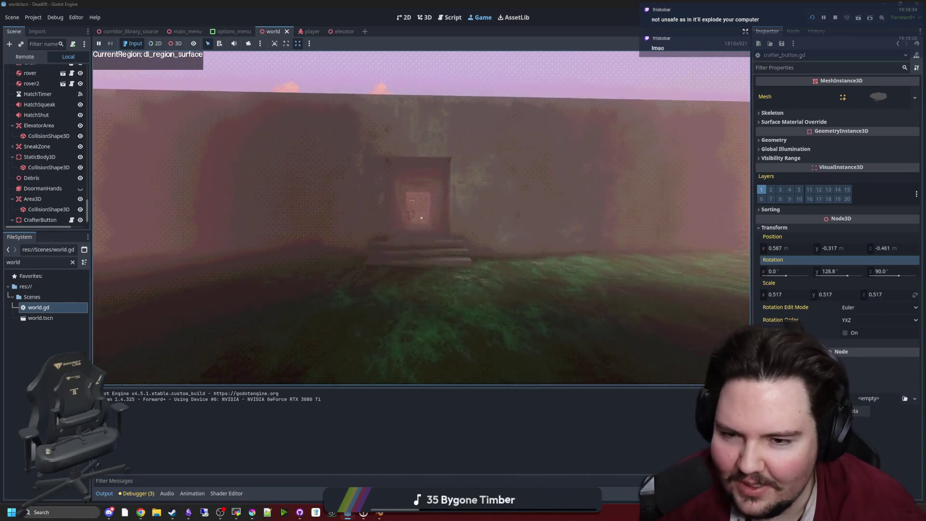
pyautogui.press('w')
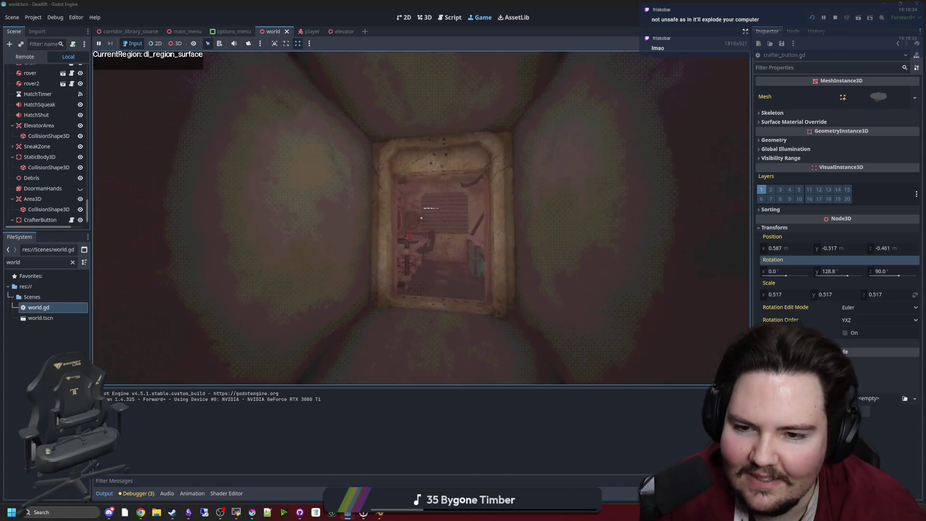
pyautogui.press('w')
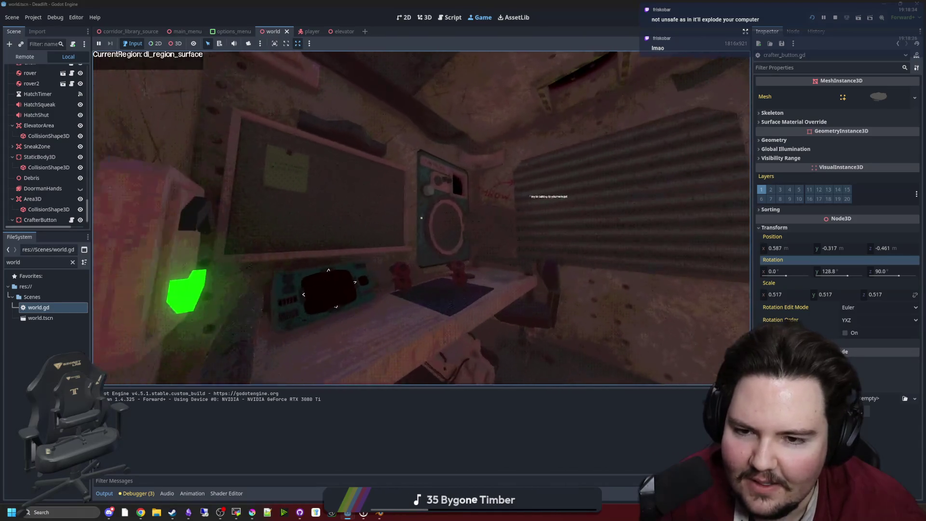
pyautogui.press('w')
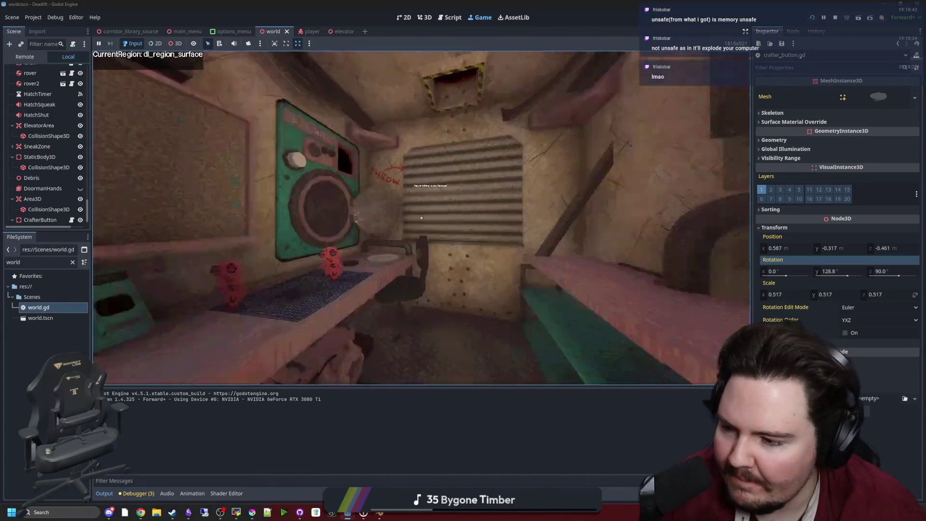
pyautogui.press('w')
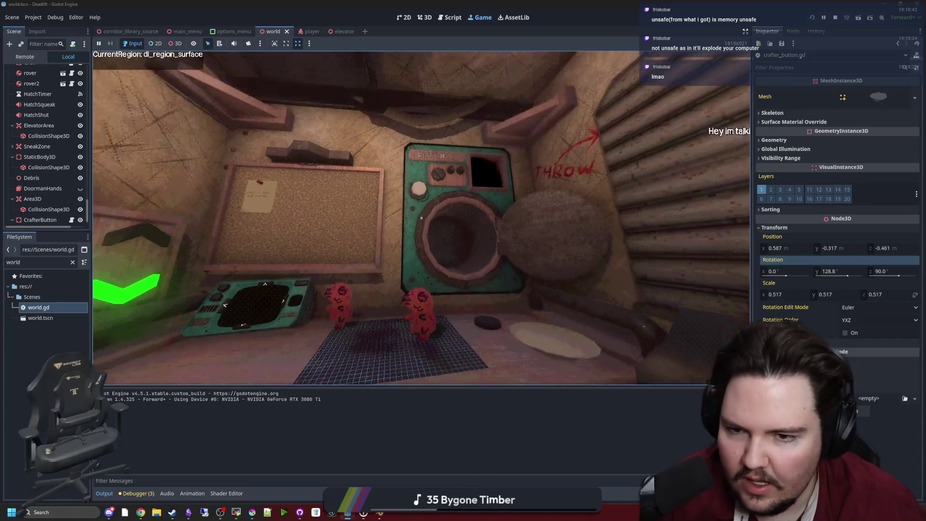
pyautogui.press('s')
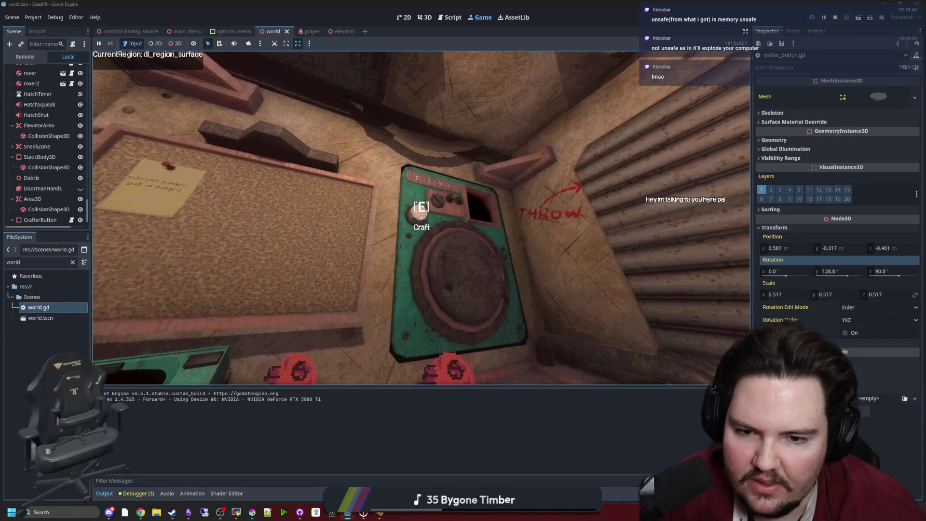
pyautogui.press('w')
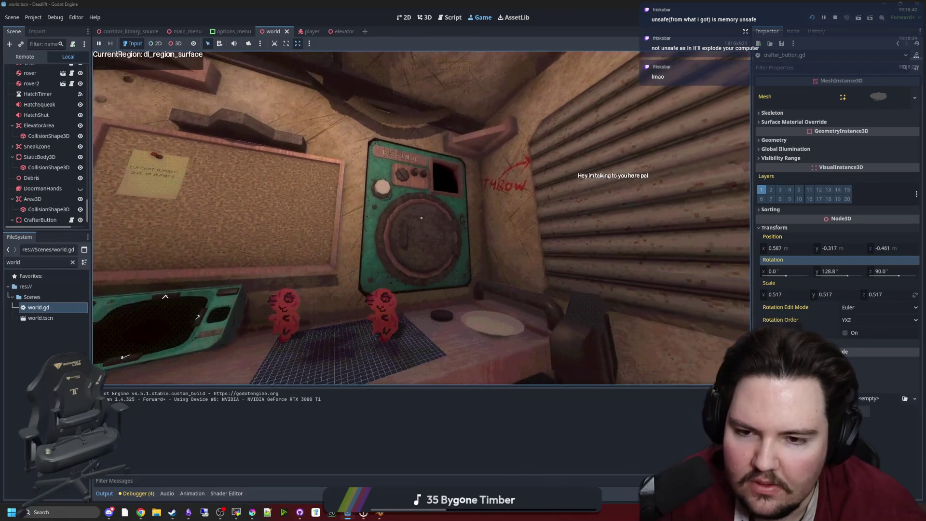
pyautogui.press('w')
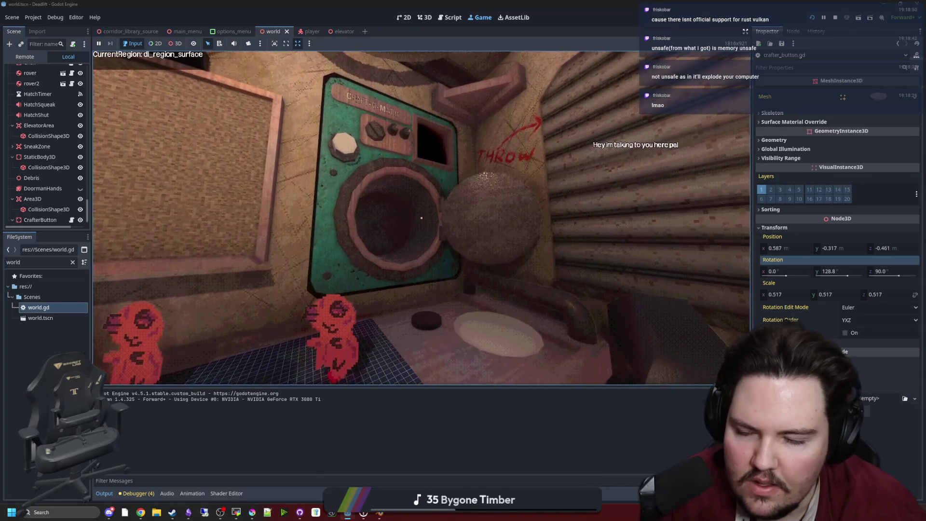
# Pause the game and return to crafter_button.gd.
pyautogui.press('Escape')
pyautogui.press('super')
pyautogui.click(476, 442)
pyautogui.scroll(-5, 52, 123)
pyautogui.scroll(-5, 51, 123)
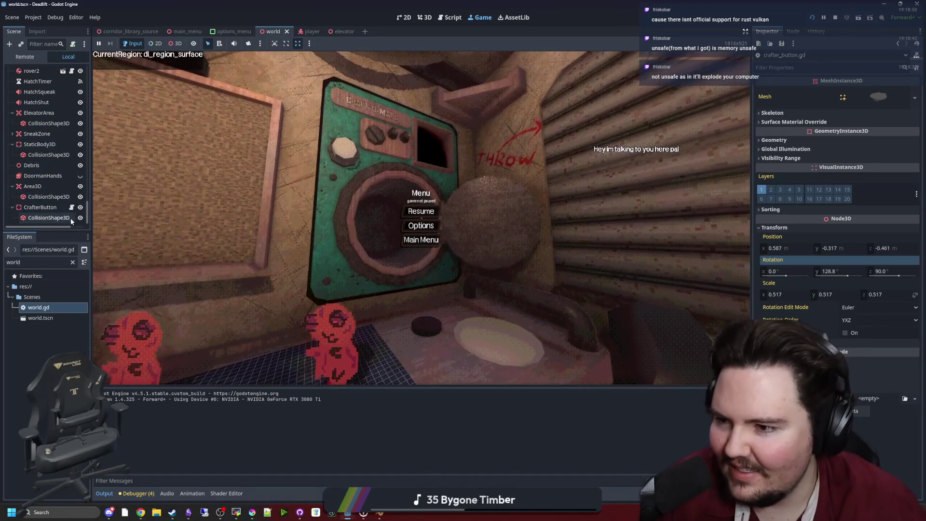
pyautogui.click(72, 207)
# Add tween.tween_callback(func(): active = false) after line 23 and save.
pyautogui.click(591, 320)
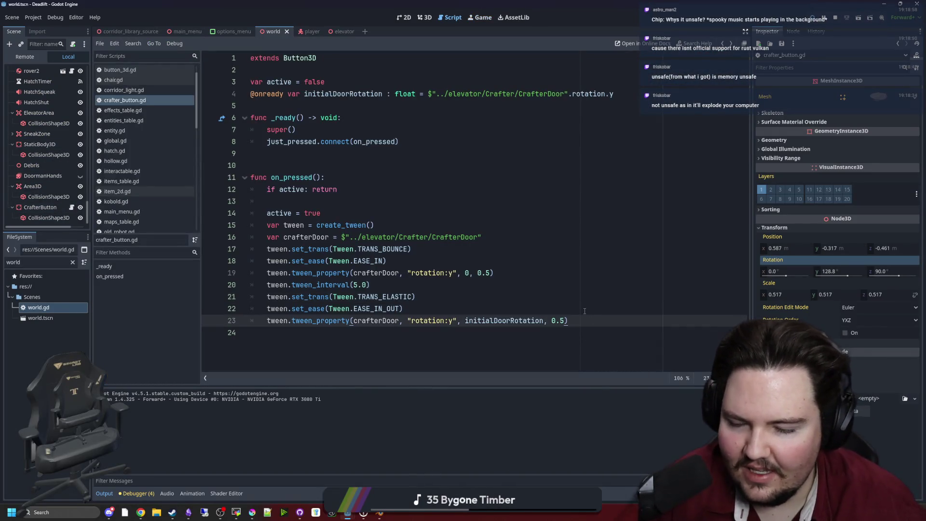
pyautogui.press('Return')
pyautogui.write('TWEEN')
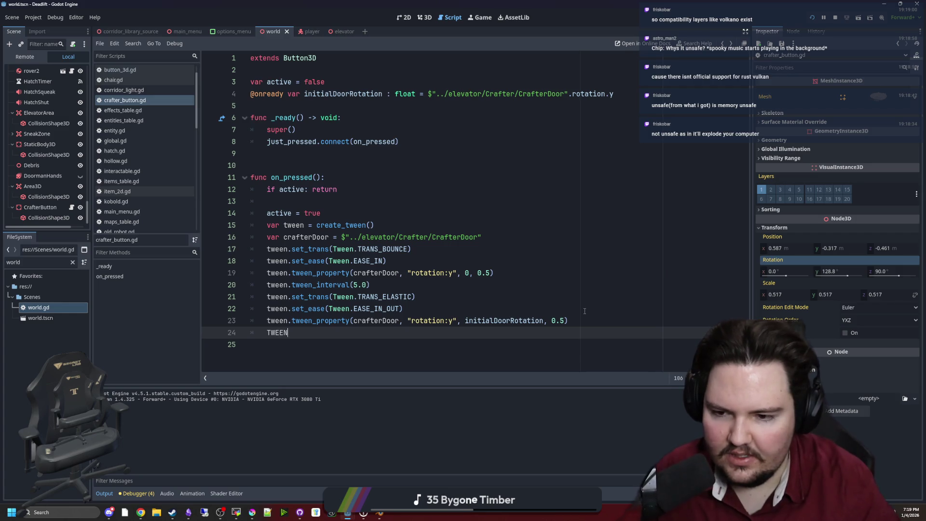
pyautogui.press('BackSpace')
pyautogui.press('BackSpace')
pyautogui.press('BackSpace')
pyautogui.write('tween.tween')
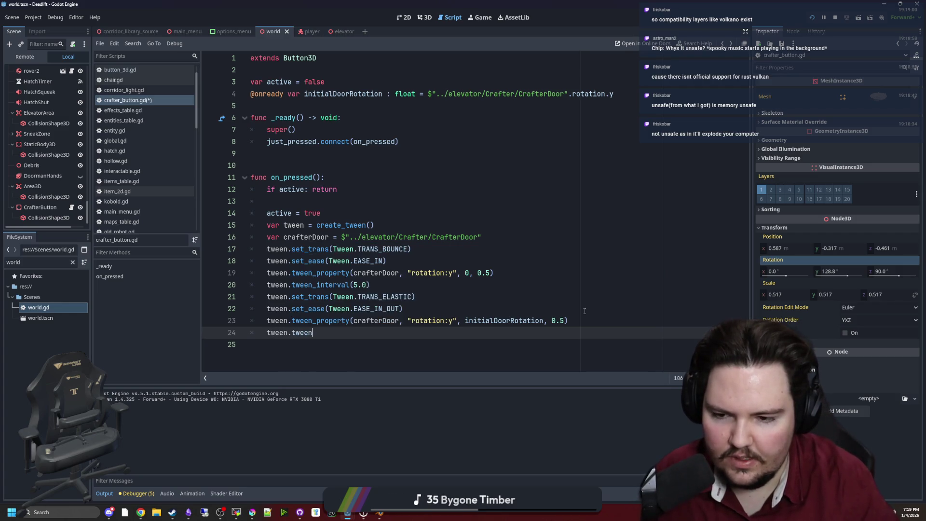
pyautogui.write('_c')
pyautogui.press('Return')
pyautogui.write('func()L:')
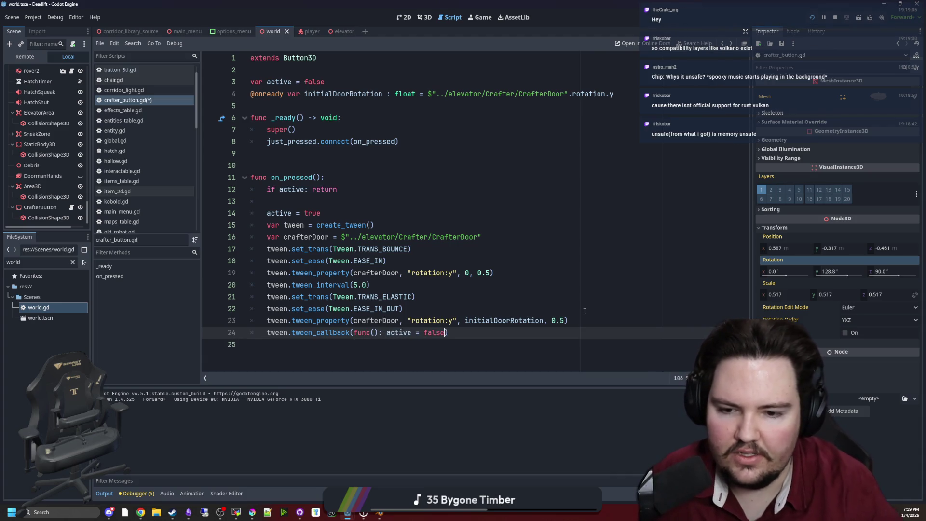
pyautogui.click(585, 311)
pyautogui.hotkey('ctrl', 's')
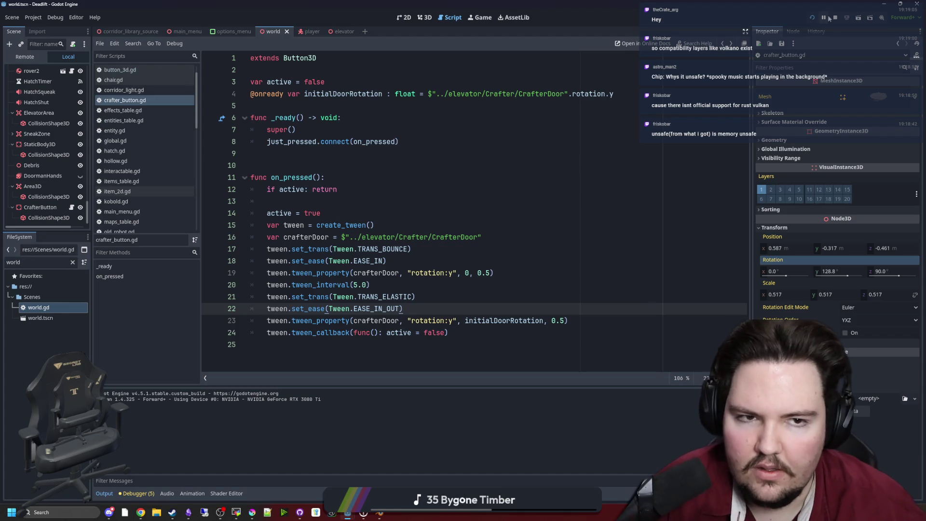
# Rerun the game, then change both door rotation durations from 0.5 to 2.0.
pyautogui.click(814, 19)
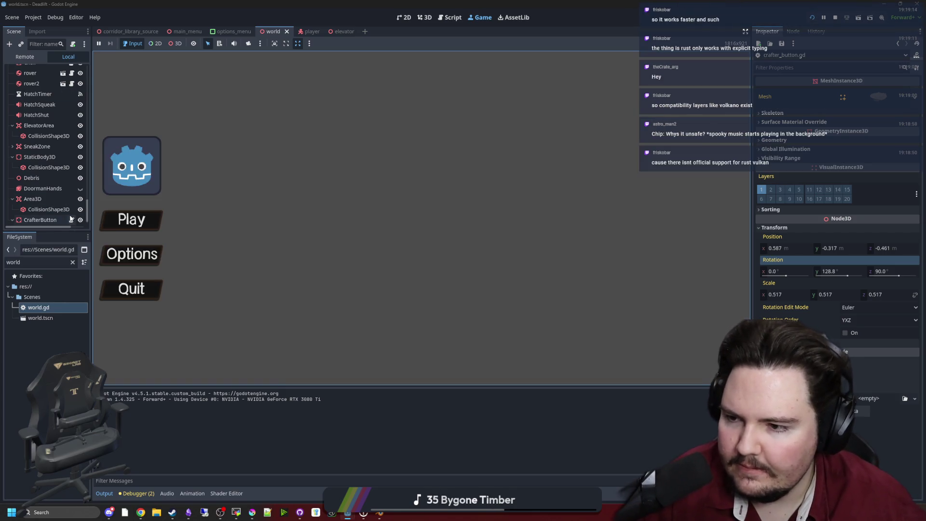
pyautogui.click(71, 220)
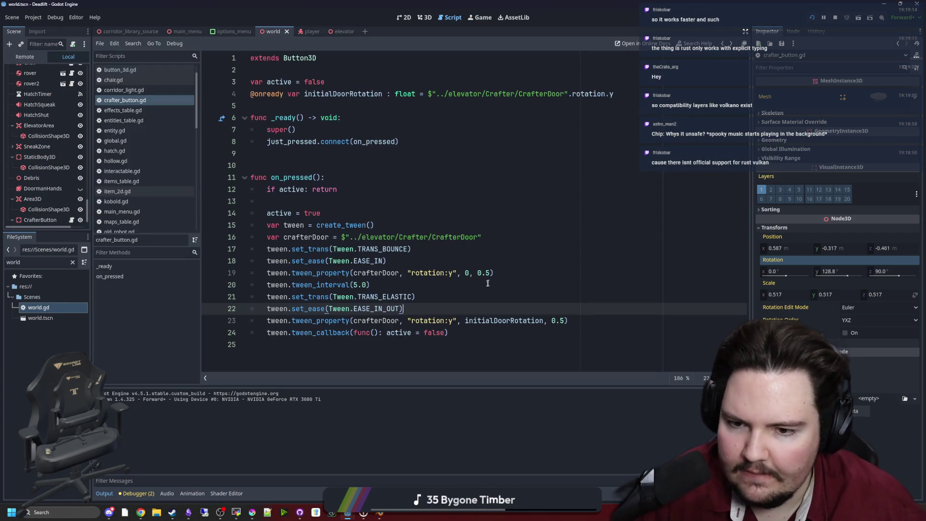
pyautogui.click(490, 273)
pyautogui.write('2')
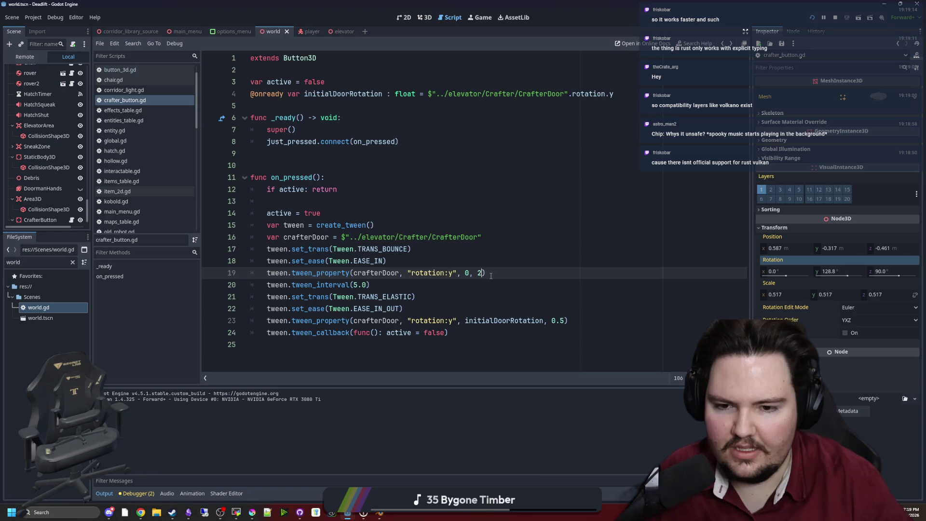
pyautogui.write('.0')
pyautogui.click(564, 321)
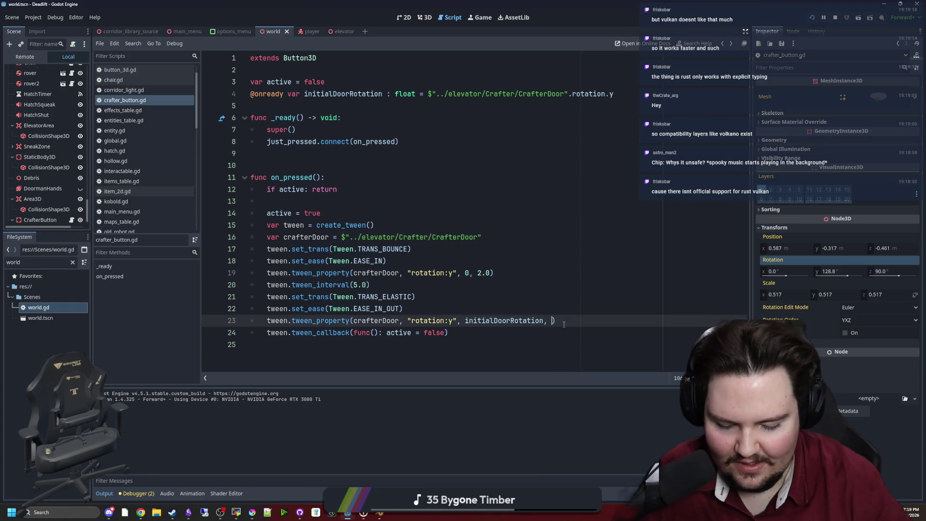
pyautogui.write('2.0')
pyautogui.click(425, 297)
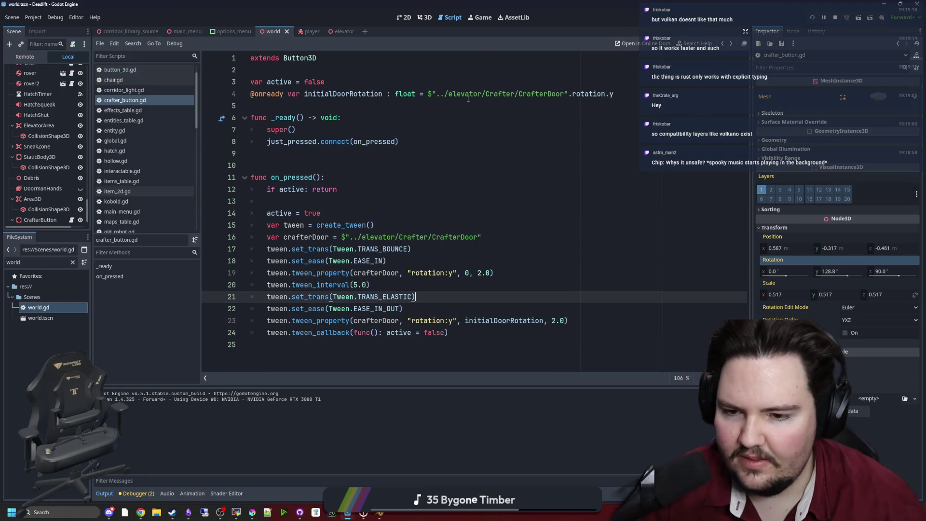
pyautogui.click(481, 20)
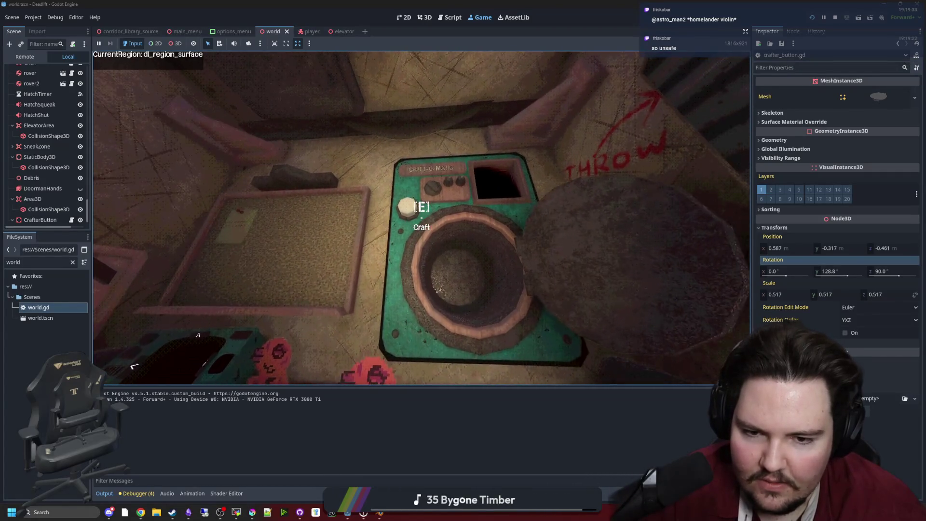
# Trigger the crafter with E to watch the slower door, then pause and reopen crafter_button.gd.
pyautogui.press('e')
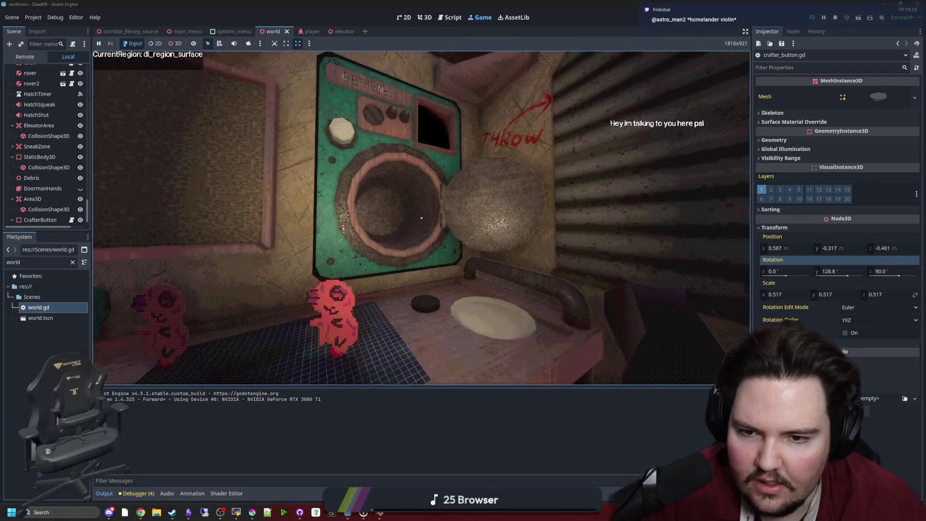
pyautogui.press('Escape')
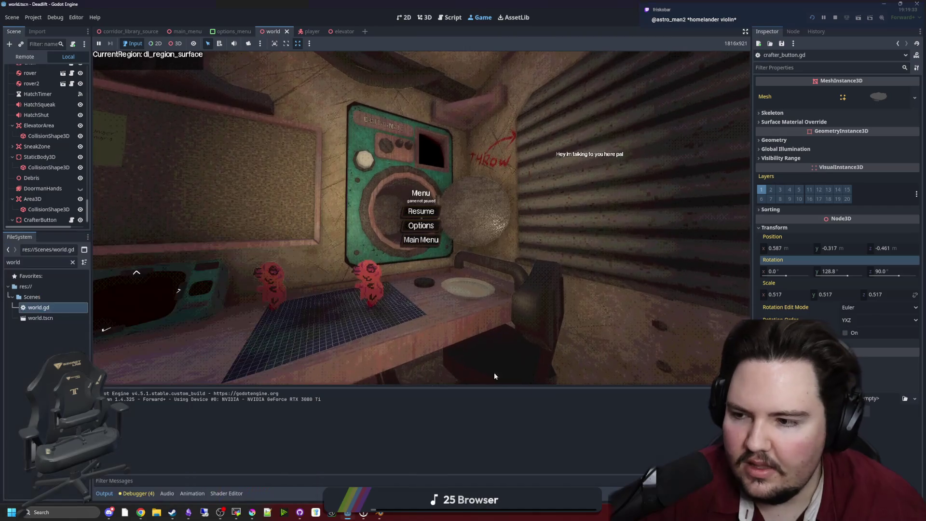
pyautogui.click(71, 220)
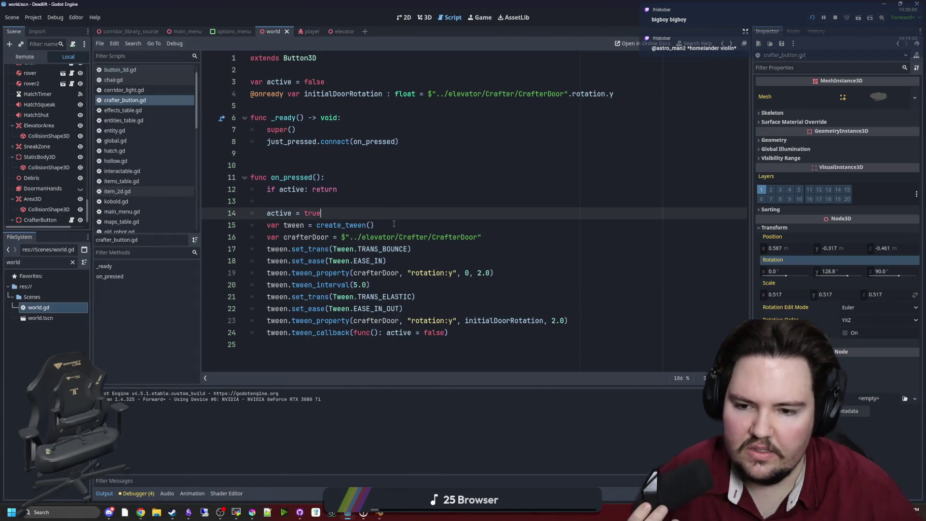
# Check the Tween transition docs, then change TRANS_ELASTIC to TRANS_SPRING on line 21.
pyautogui.click(417, 298)
pyautogui.keyDown('ctrl'); pyautogui.click(387, 298); pyautogui.keyUp('ctrl')
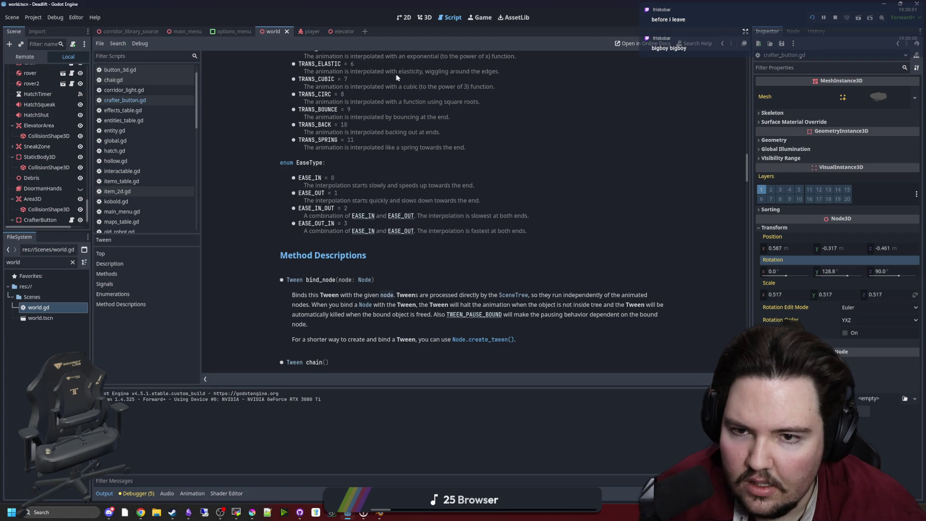
pyautogui.hotkey('alt', 'Left')
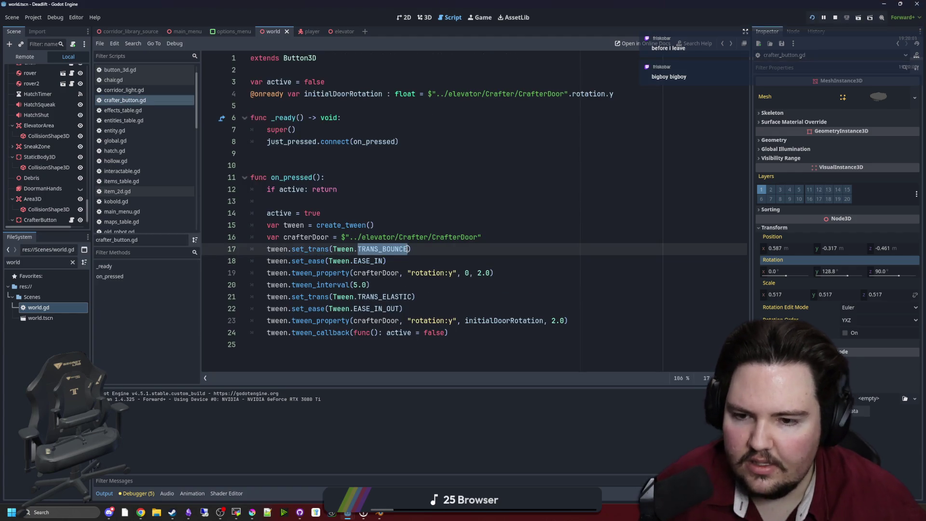
pyautogui.moveTo(411, 297); pyautogui.dragTo(398, 297)
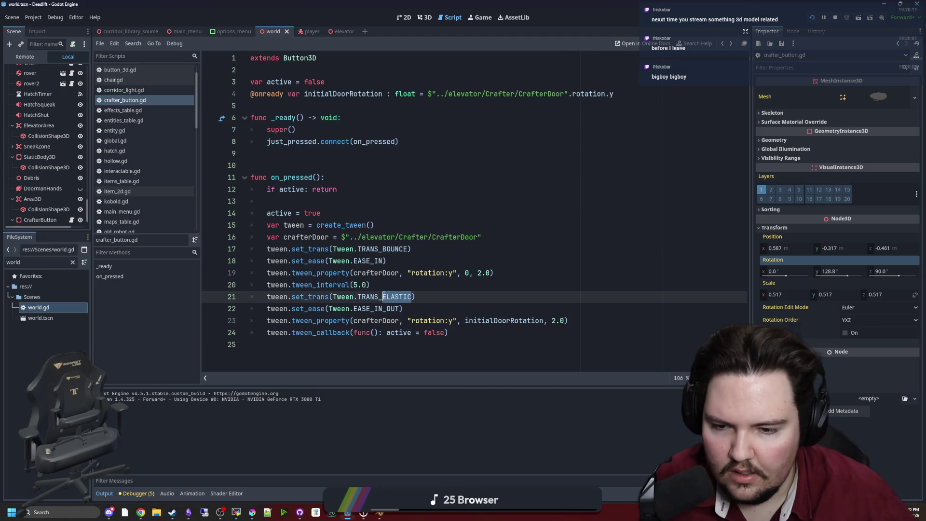
pyautogui.write('SP')
pyautogui.press('Return')
pyautogui.press('Up')
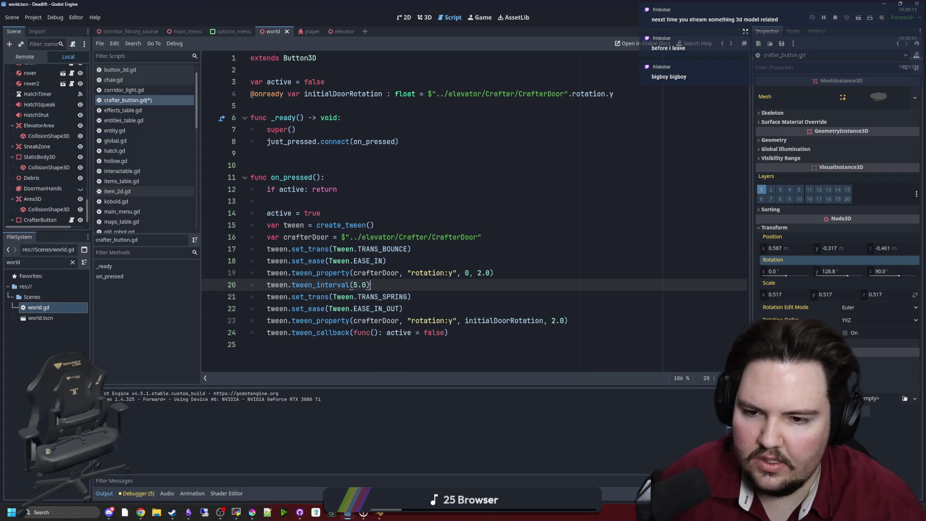
# Reread the TRANS_BOUNCE description in the Tween docs, then return to the running game.
pyautogui.hotkey('alt', 'Right')
pyautogui.scroll(3, 385, 247)
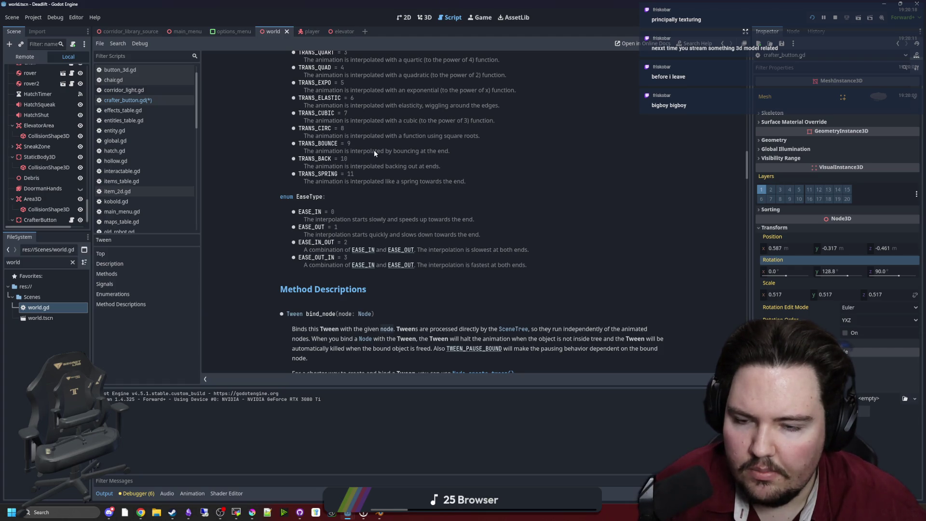
pyautogui.moveTo(374, 151); pyautogui.dragTo(442, 153)
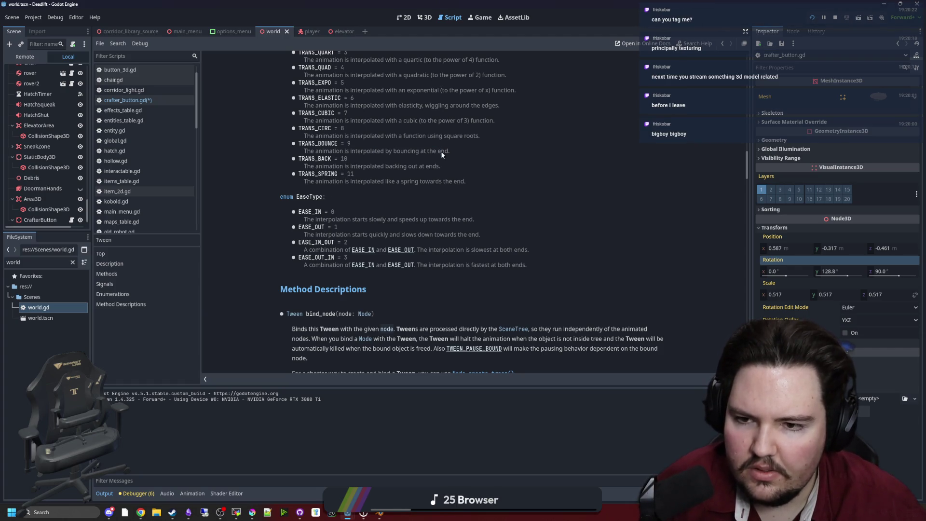
pyautogui.hotkey('alt', 'Left')
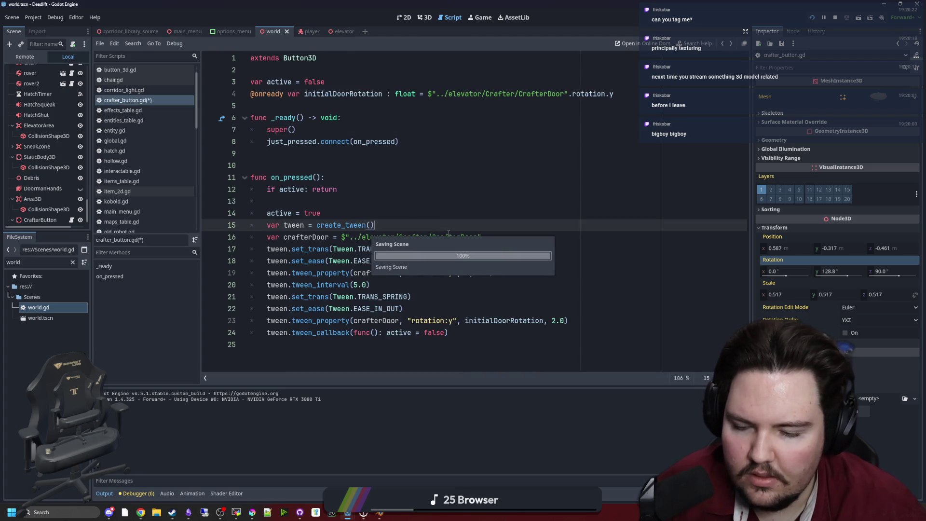
pyautogui.click(425, 260)
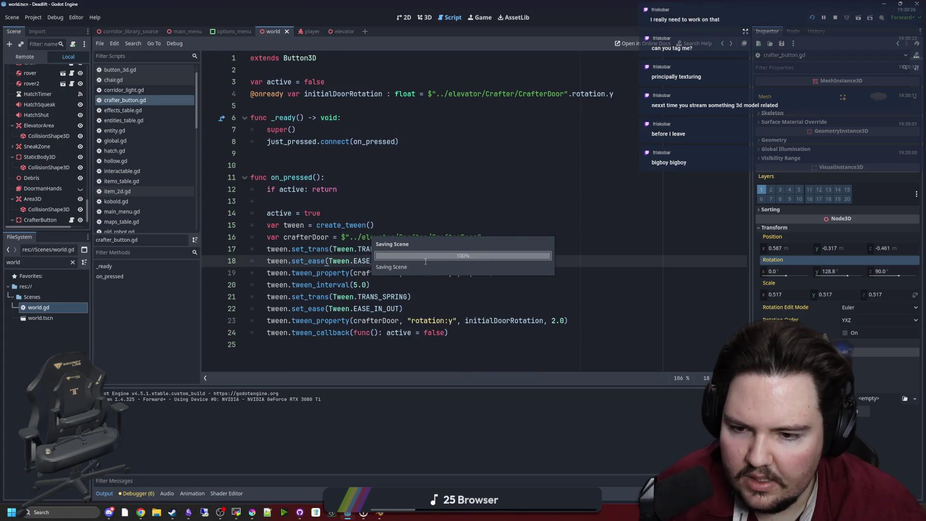
pyautogui.click(474, 17)
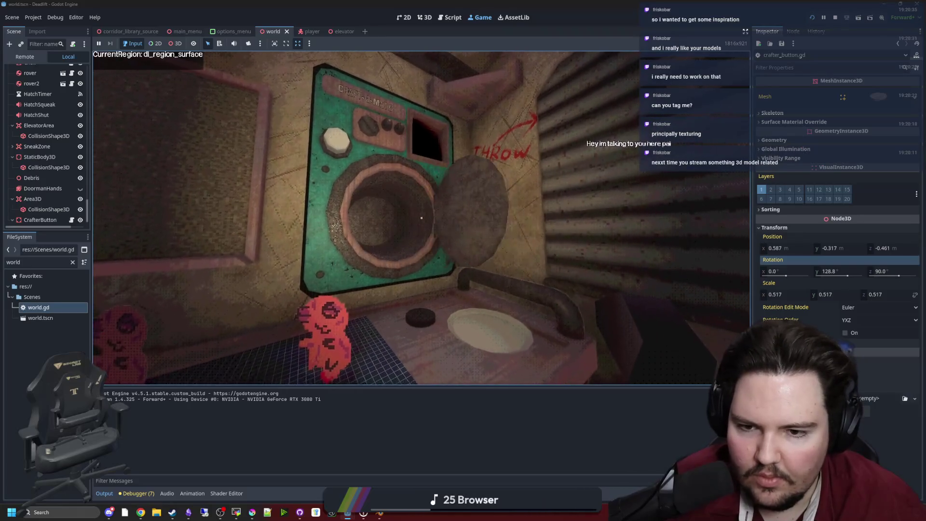
# Pause and stop the game with F8, then reopen CrafterButton's script.
pyautogui.press('Escape')
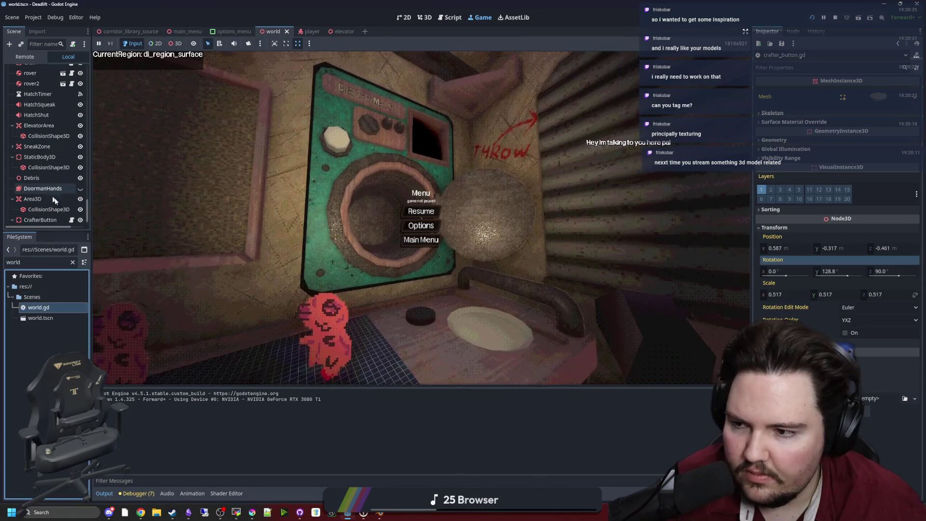
pyautogui.press('F8')
pyautogui.click(72, 220)
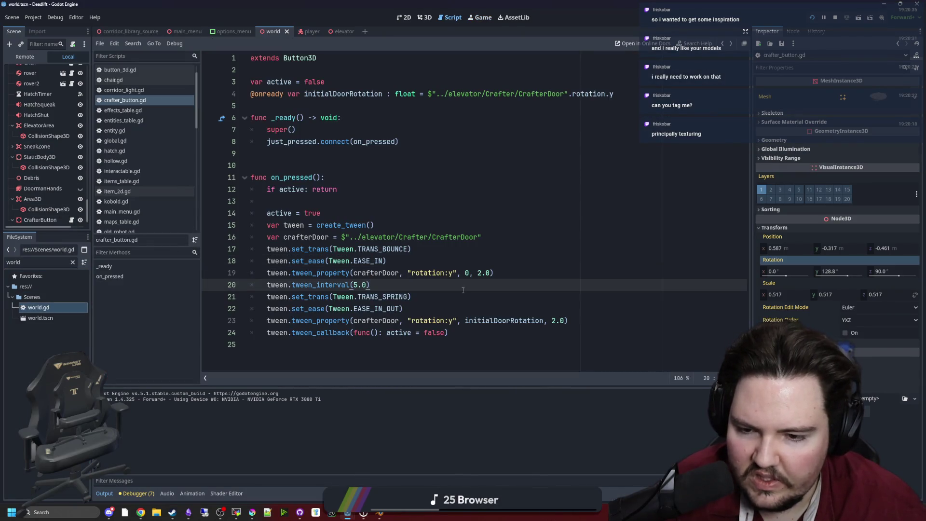
pyautogui.click(425, 299)
pyautogui.keyDown('ctrl'); pyautogui.click(386, 249); pyautogui.keyUp('ctrl')
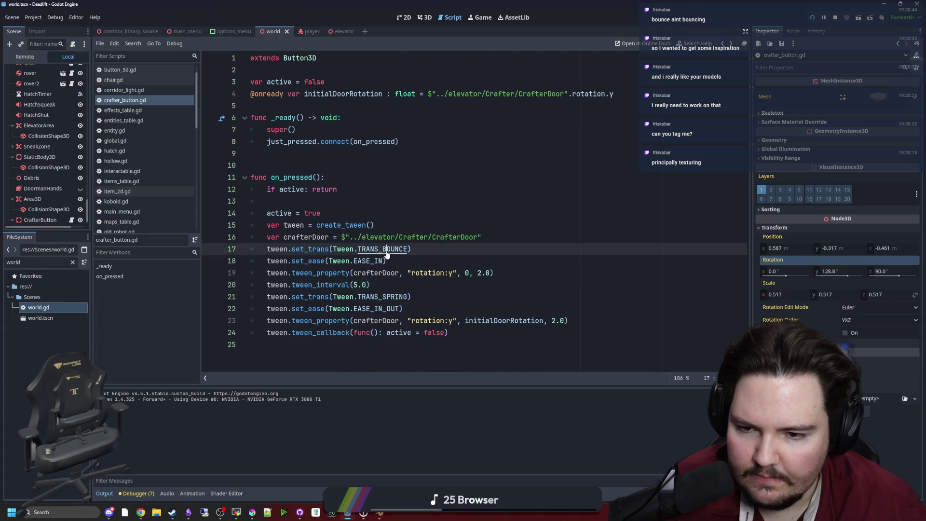
pyautogui.scroll(5, 381, 196)
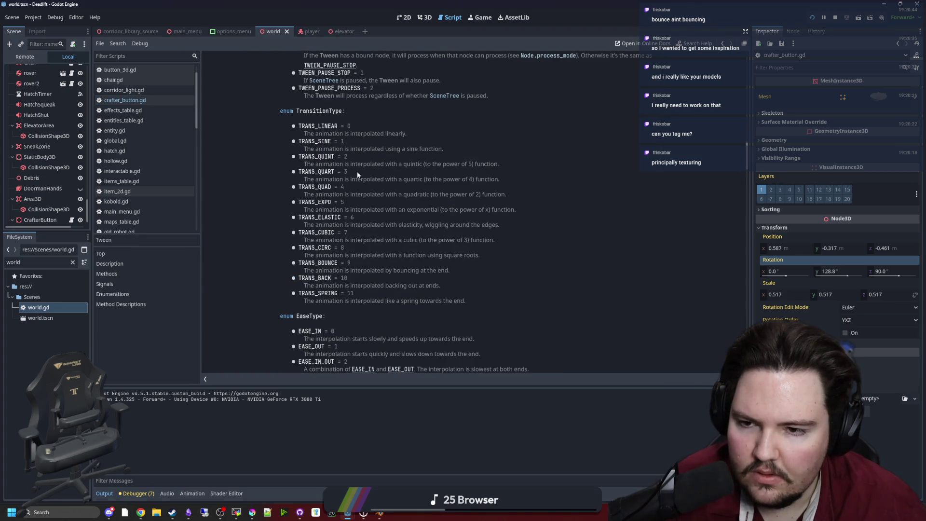
pyautogui.hotkey('alt', 'Left')
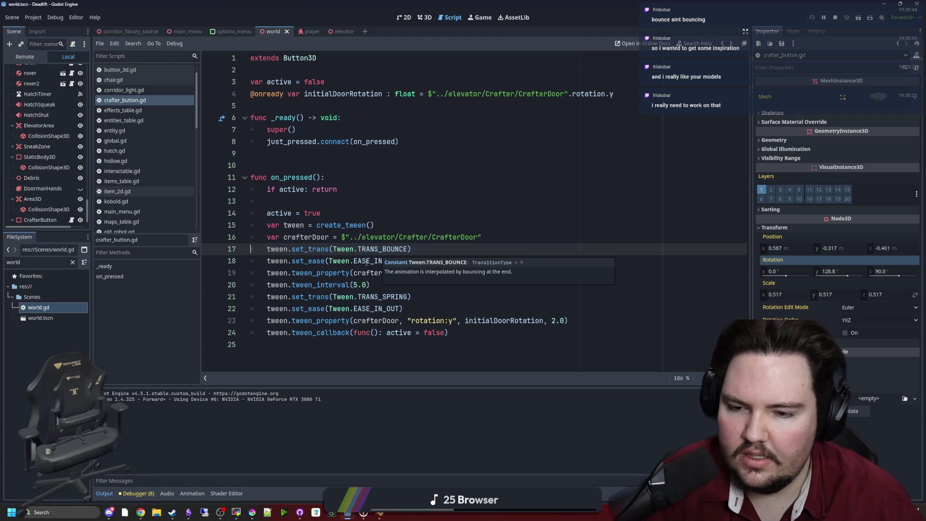
pyautogui.keyDown('ctrl'); pyautogui.click(362, 260); pyautogui.keyUp('ctrl')
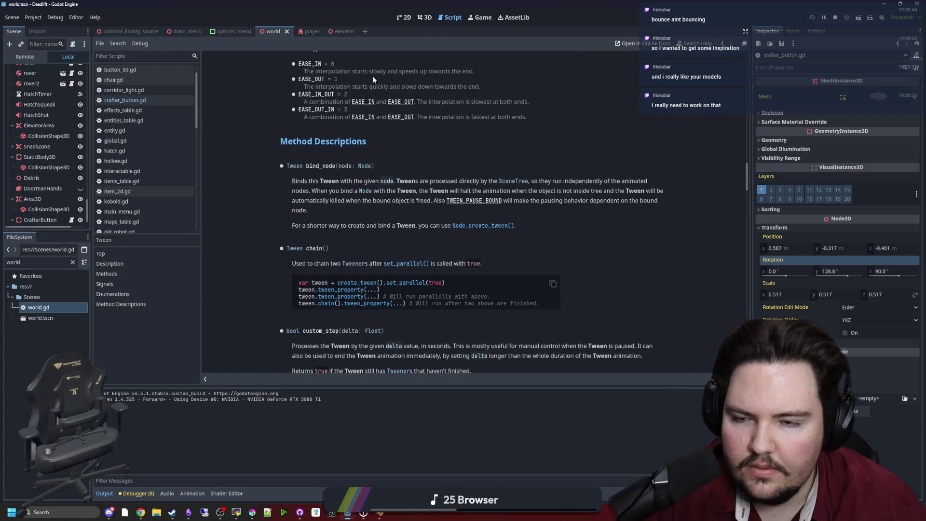
pyautogui.hotkey('alt', 'Left')
pyautogui.moveTo(407, 261); pyautogui.dragTo(263, 263)
pyautogui.press('Home')
pyautogui.click(274, 263)
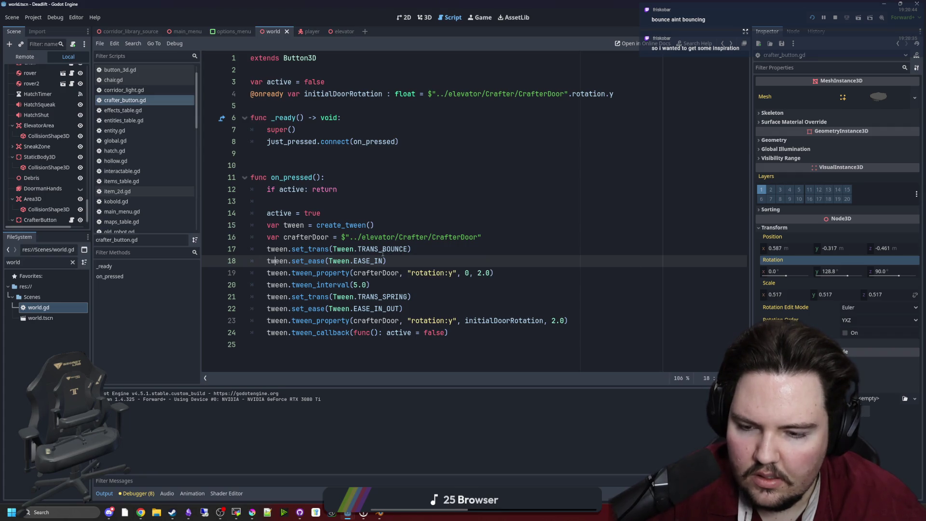
# Replace TRANS_BOUNCE with TRANS_BACK on line 17 using the autocomplete list.
pyautogui.moveTo(403, 309); pyautogui.dragTo(267, 309)
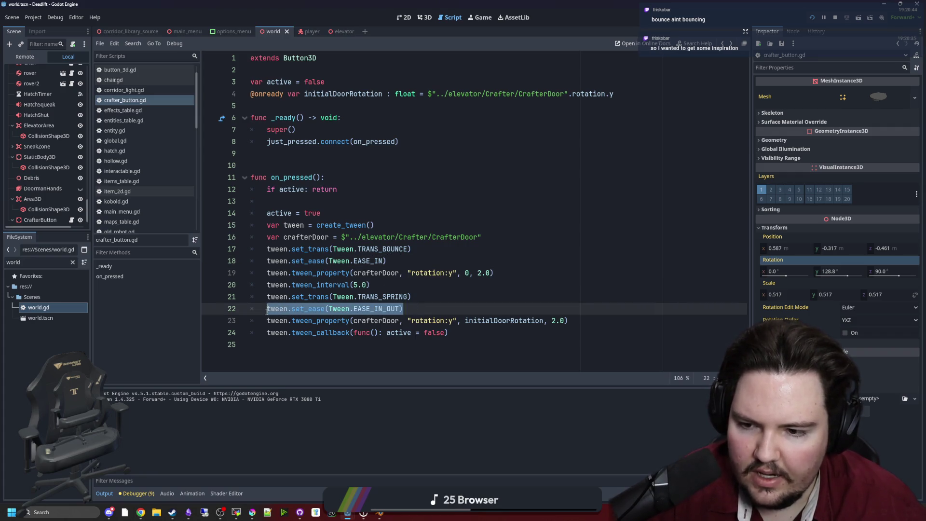
pyautogui.press('Left')
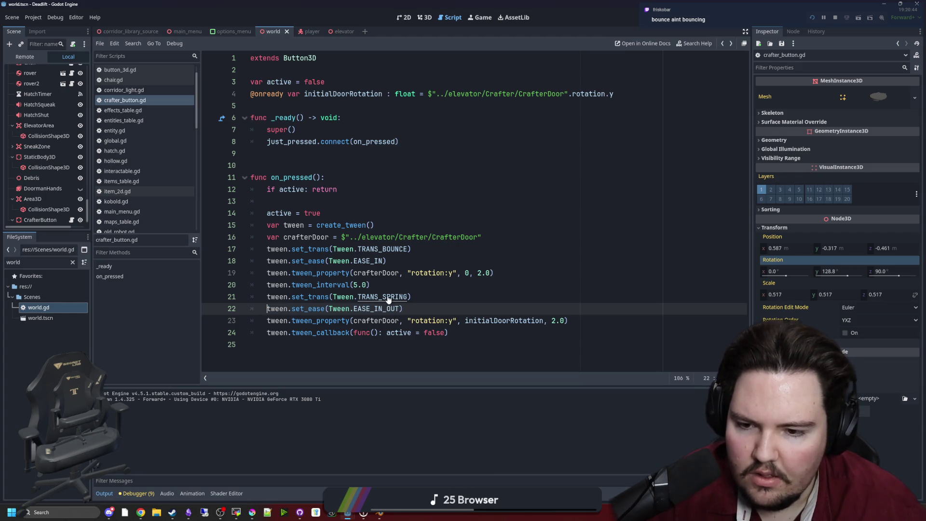
pyautogui.click(409, 310)
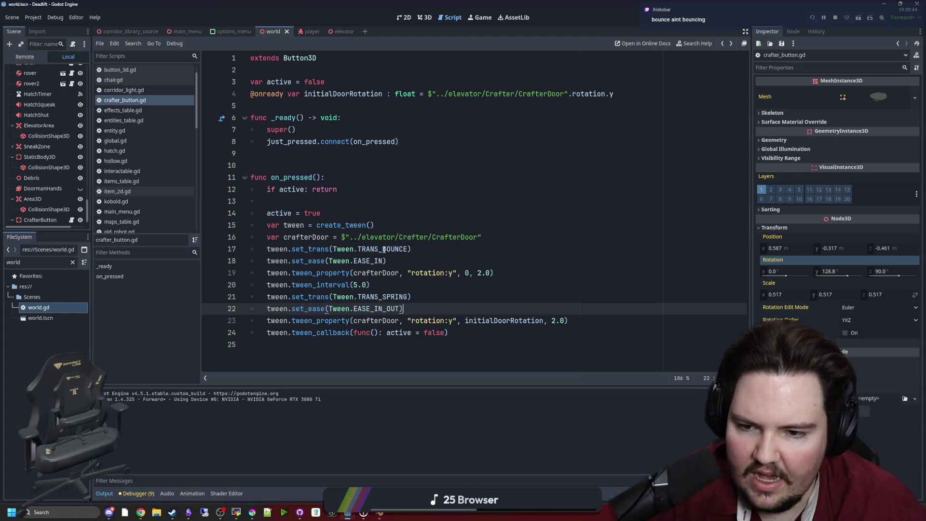
pyautogui.moveTo(408, 249); pyautogui.dragTo(385, 249)
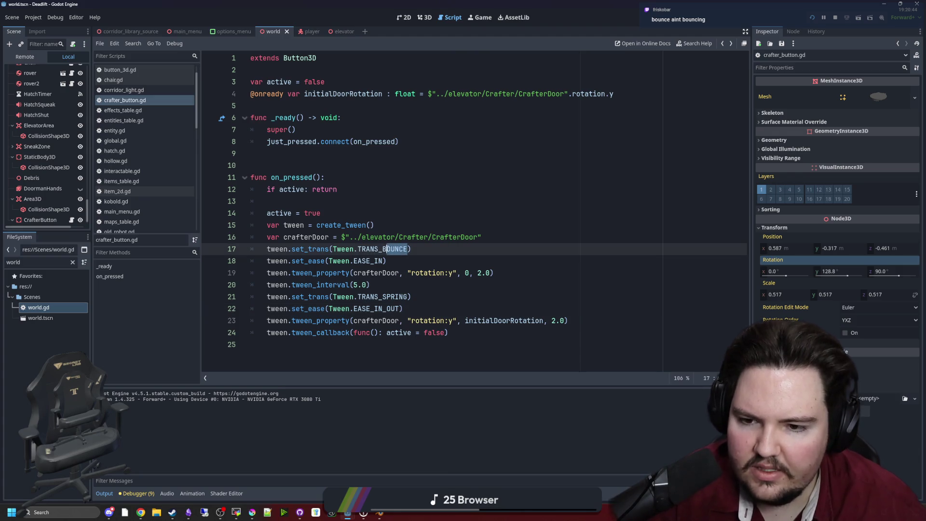
pyautogui.write('e')
pyautogui.press('BackSpace')
pyautogui.write('E')
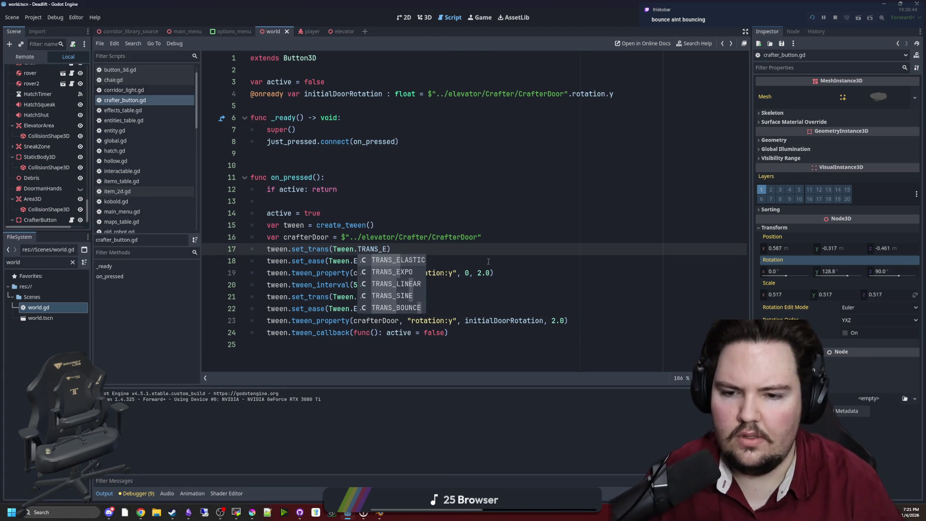
pyautogui.press('BackSpace')
pyautogui.write('B')
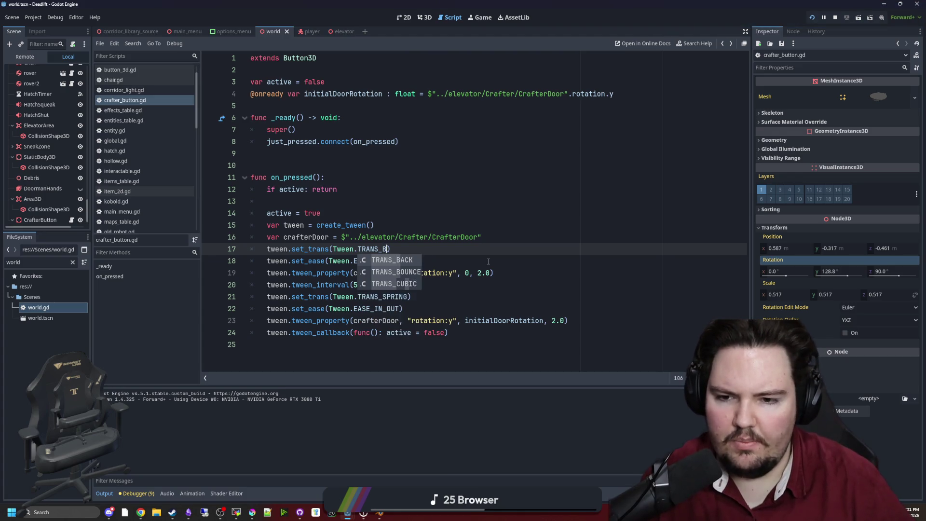
pyautogui.press('Return')
pyautogui.click(488, 260)
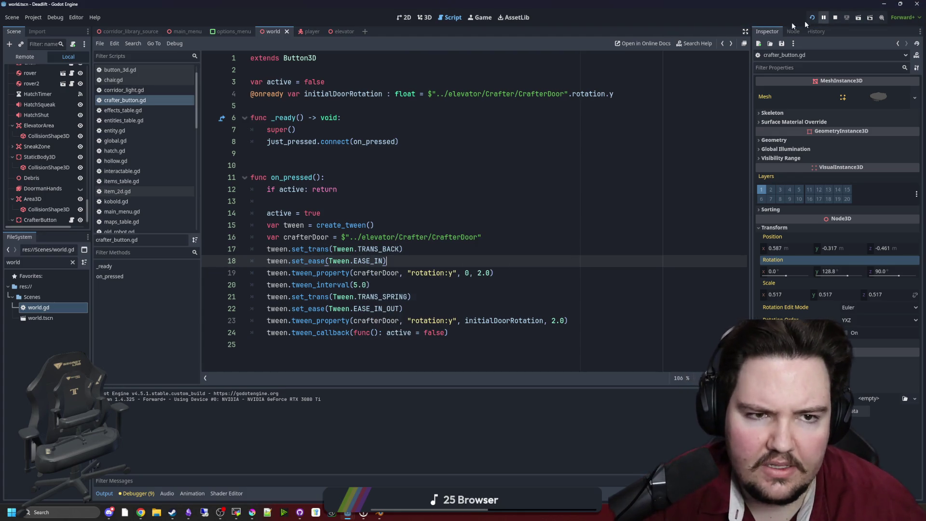
pyautogui.click(478, 17)
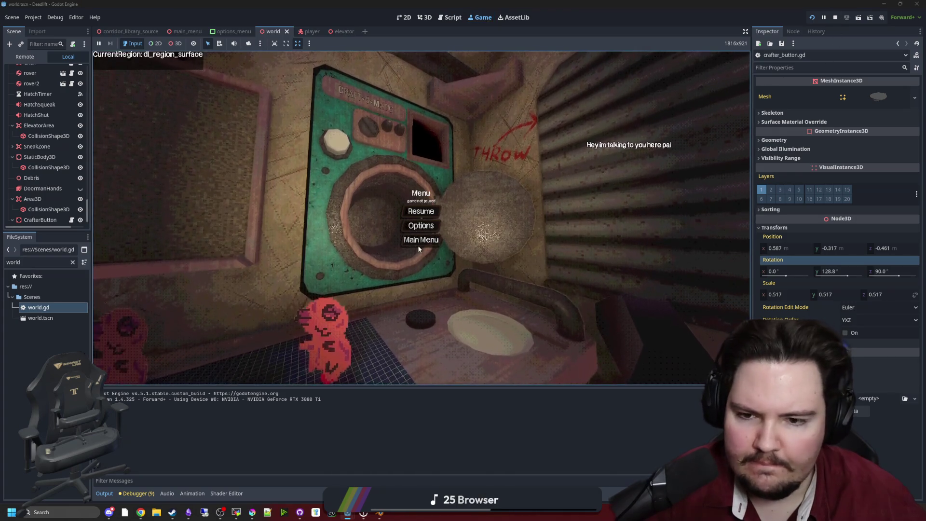
# Relaunch the game with F5, start playing, and walk up to the crafter.
pyautogui.click(835, 17)
pyautogui.press('F5')
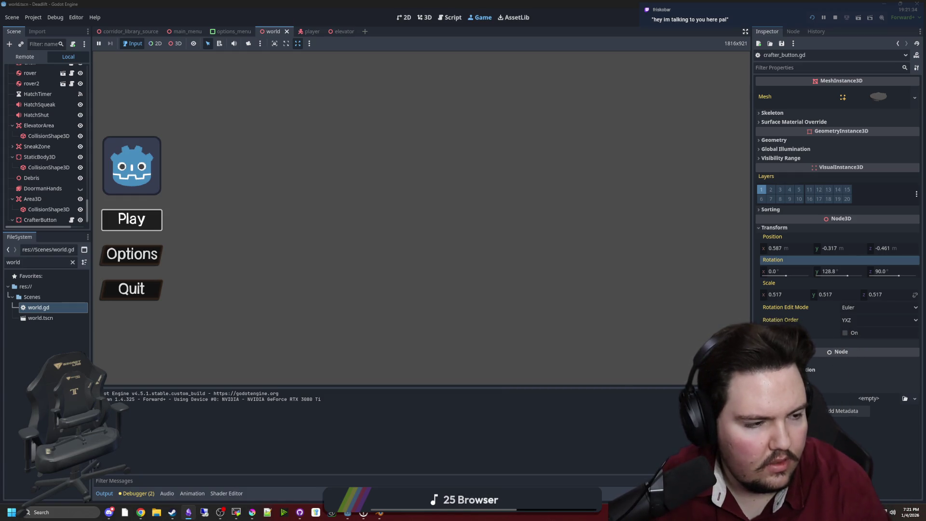
pyautogui.click(132, 219)
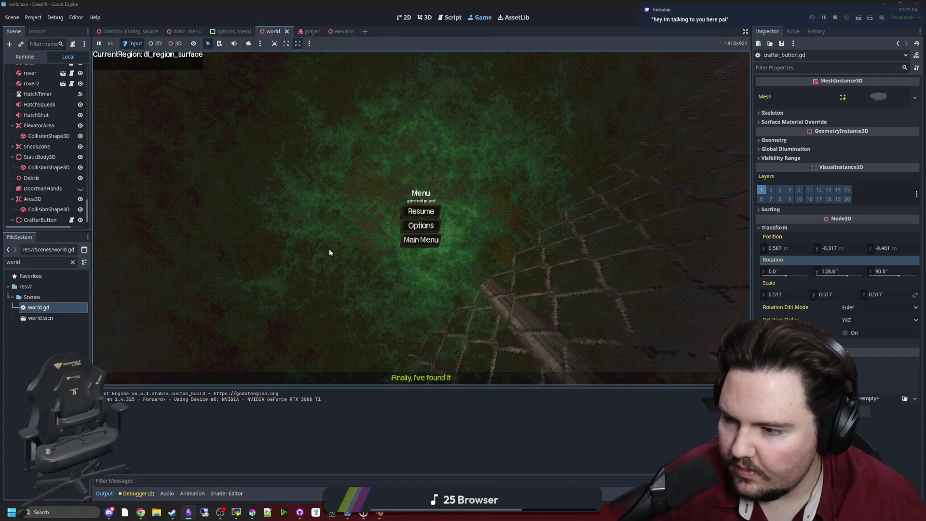
pyautogui.click(416, 211)
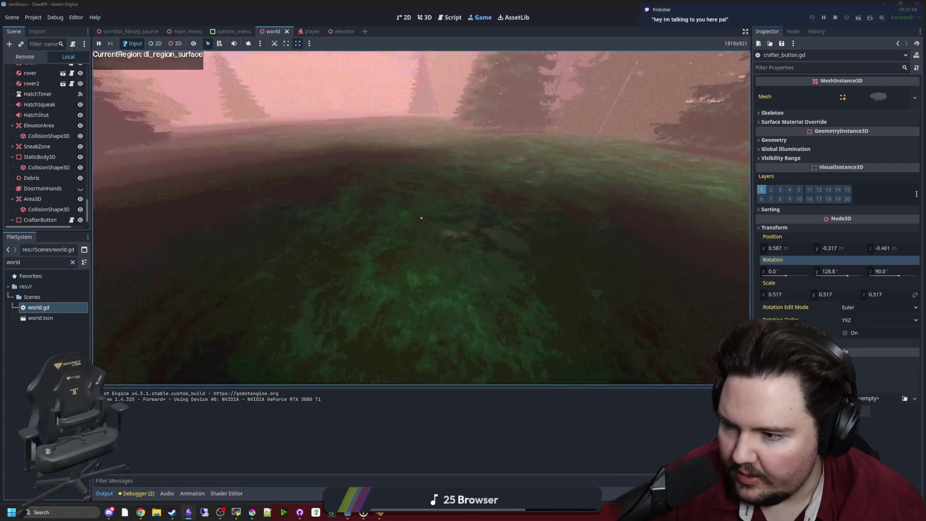
pyautogui.press('w')
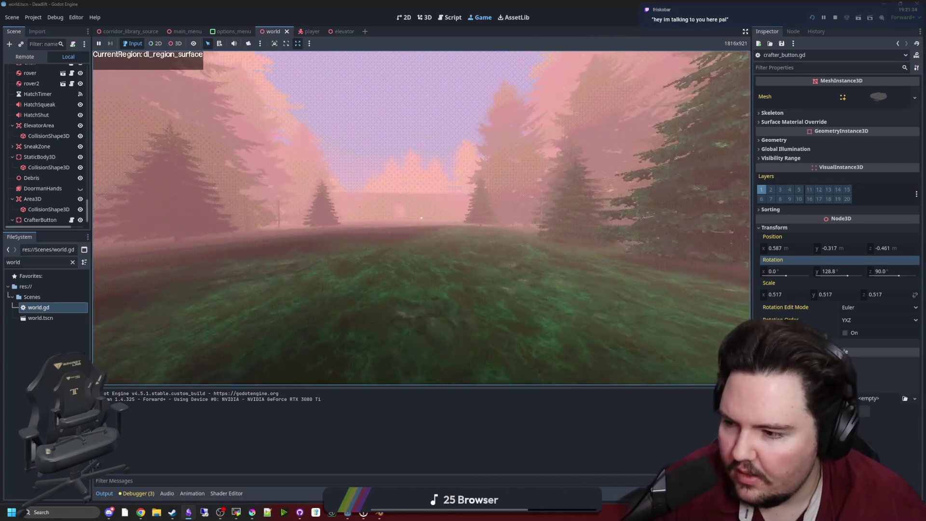
pyautogui.press('w')
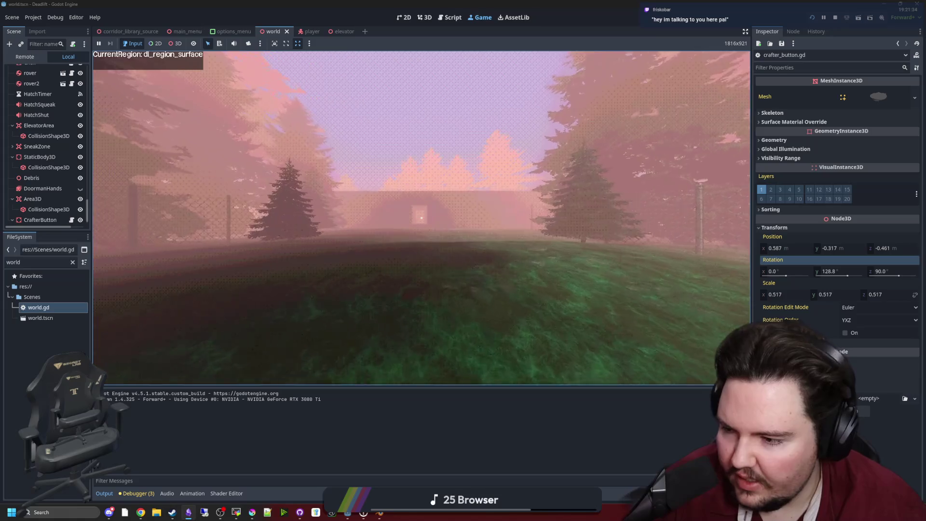
pyautogui.press('w')
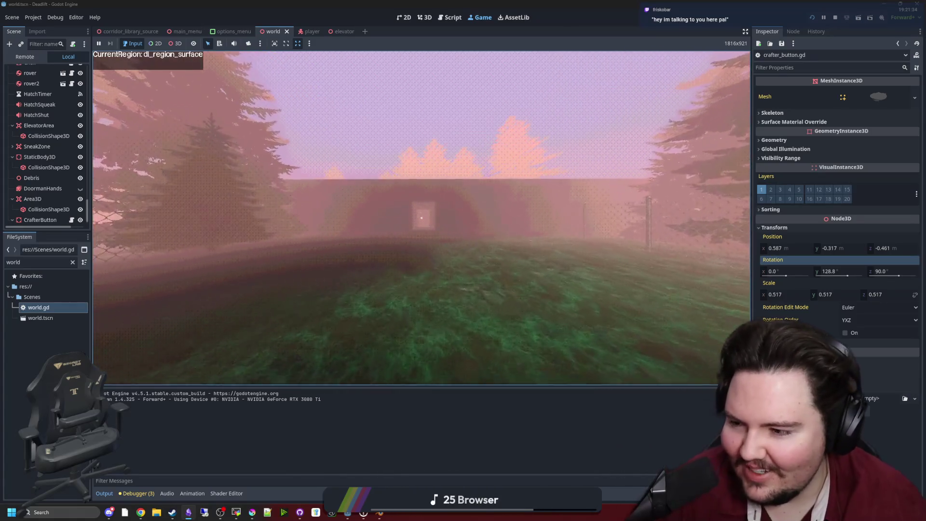
pyautogui.press('w')
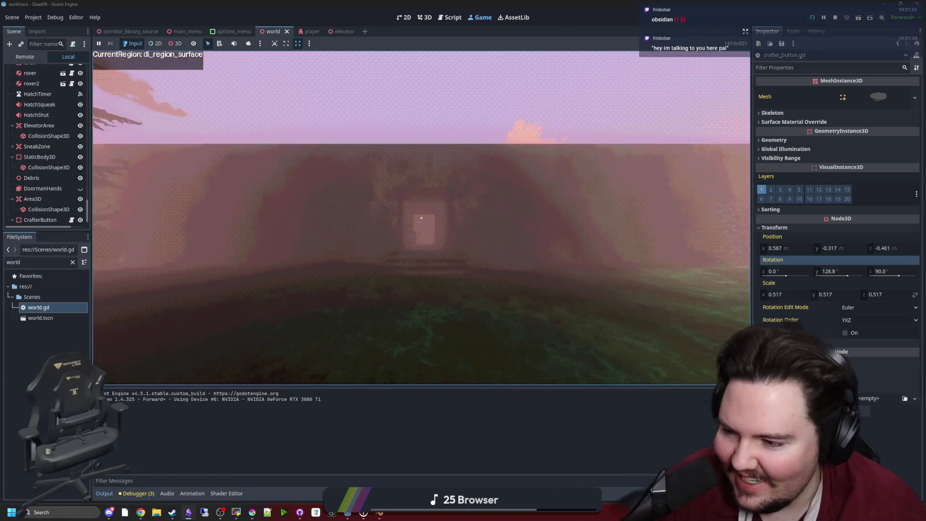
pyautogui.press('w')
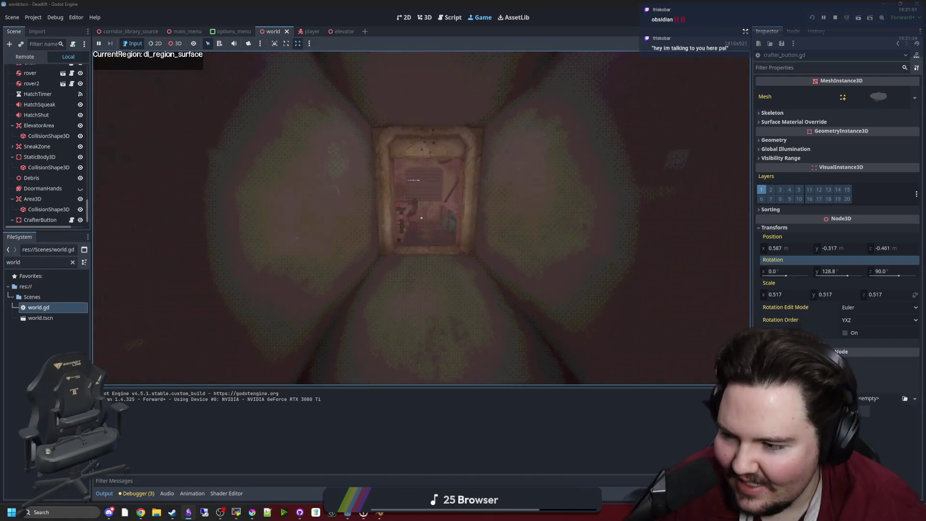
pyautogui.press('w')
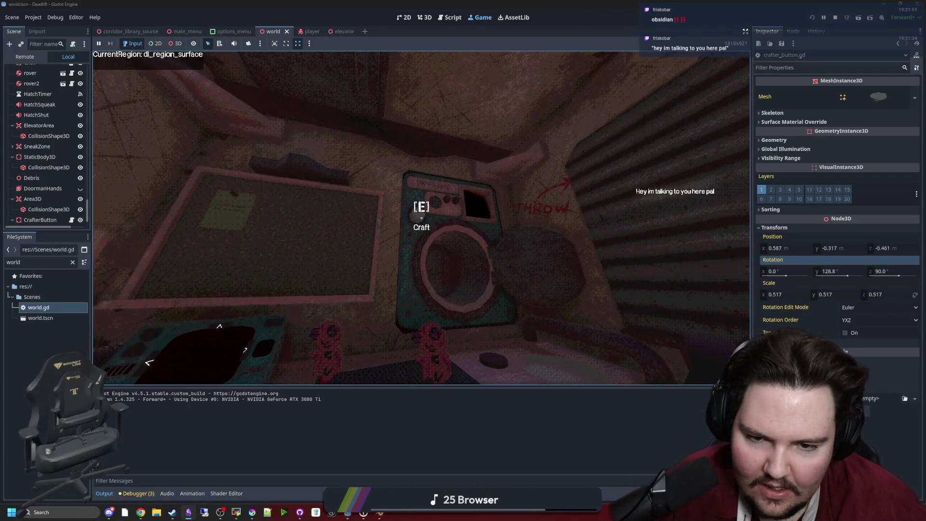
pyautogui.press('w')
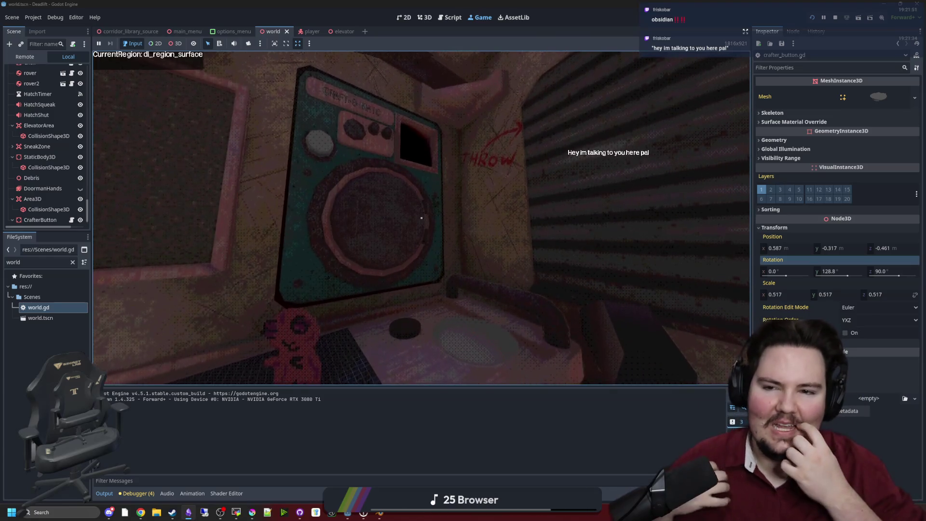
pyautogui.press('w')
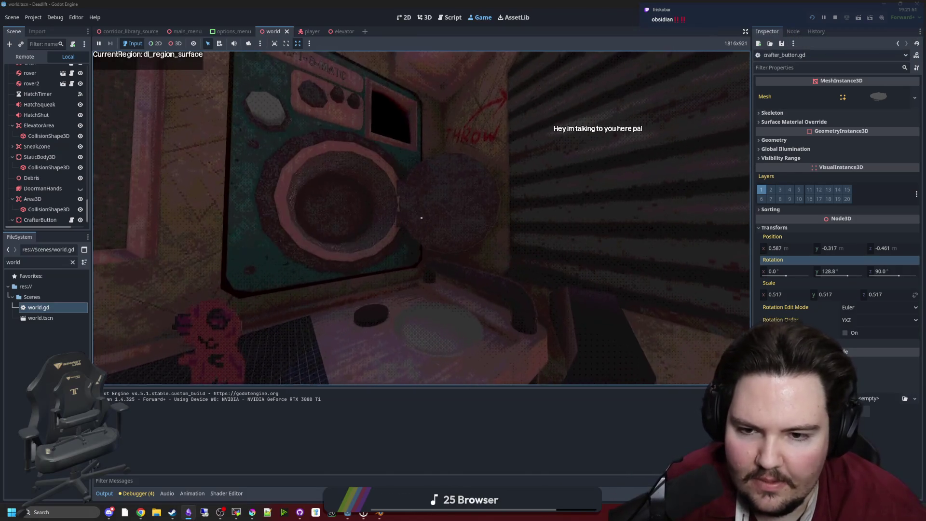
# Pause the game and reopen crafter_button.gd at the line 23 duration.
pyautogui.press('super')
pyautogui.press('Escape')
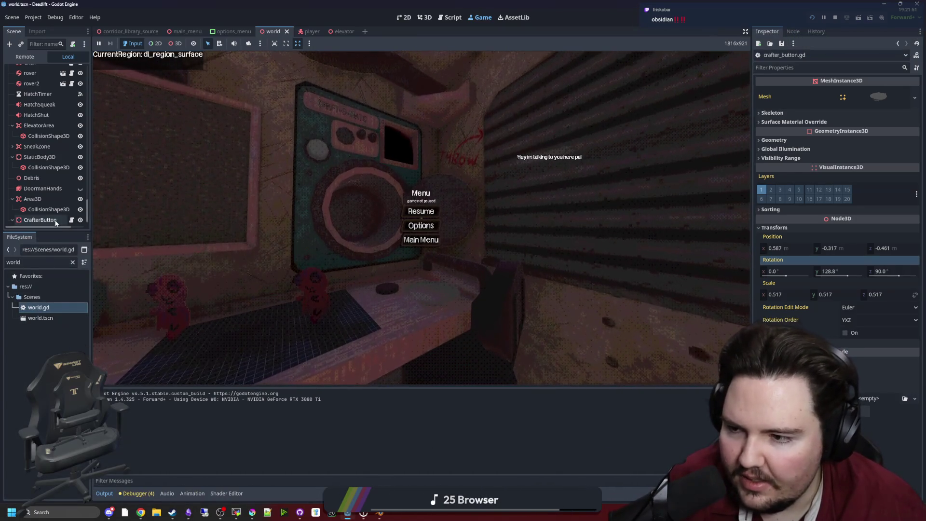
pyautogui.click(72, 220)
pyautogui.click(555, 321)
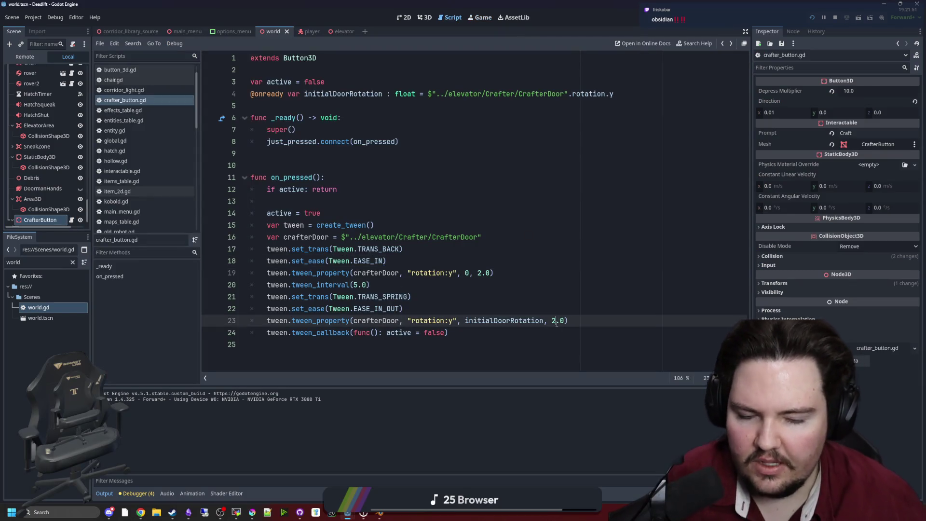
pyautogui.write('1')
# Save the script and switch the door-opening transition on line 17 back to TRANS_BOUNCE.
pyautogui.click(423, 273)
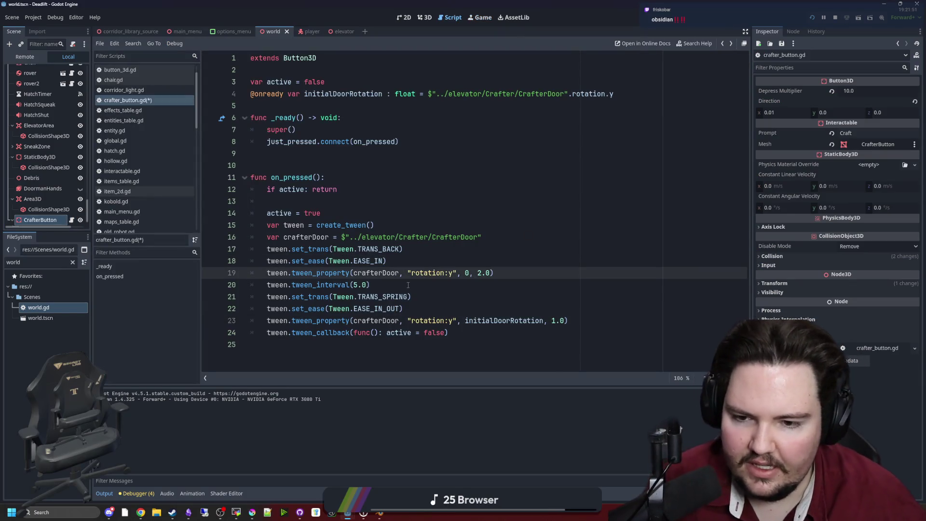
pyautogui.click(408, 285)
pyautogui.press('Up')
pyautogui.press('Up')
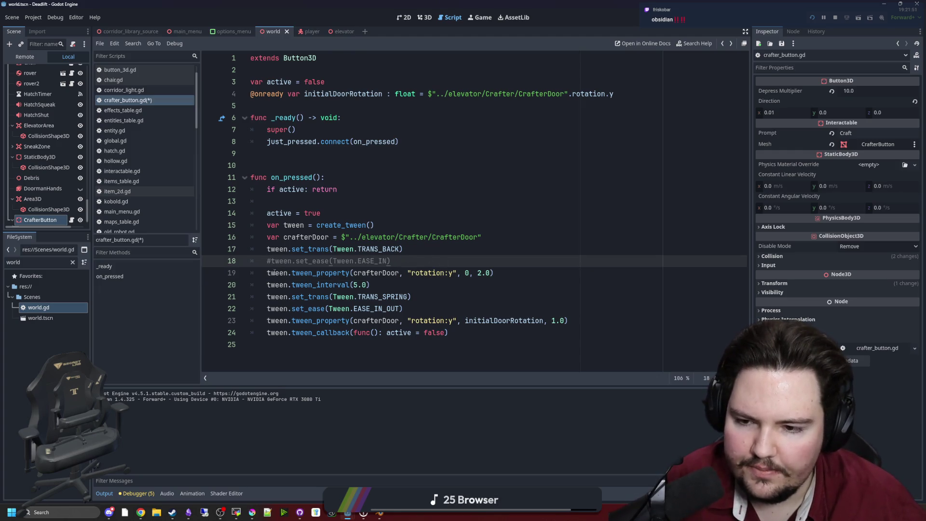
pyautogui.hotkey('ctrl', 's')
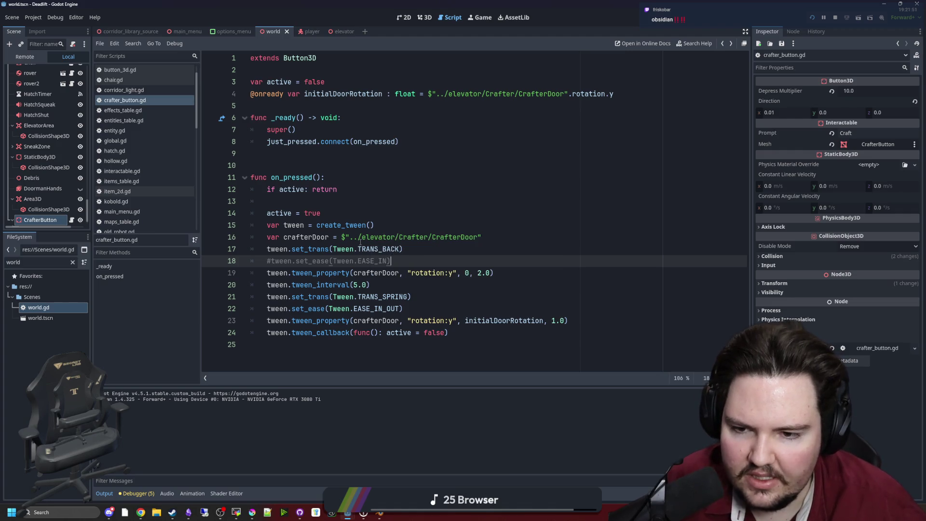
pyautogui.click(357, 237)
pyautogui.moveTo(398, 248); pyautogui.dragTo(391, 250)
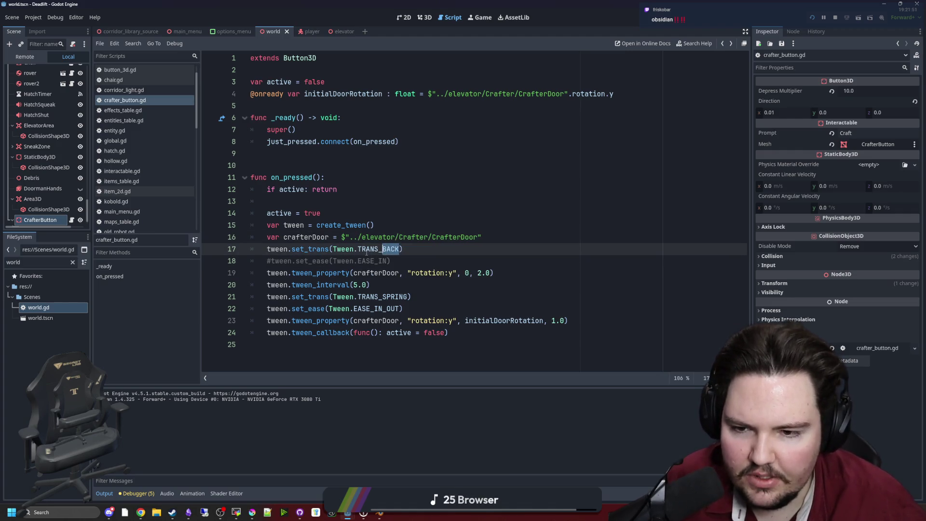
pyautogui.write('BOUNCE')
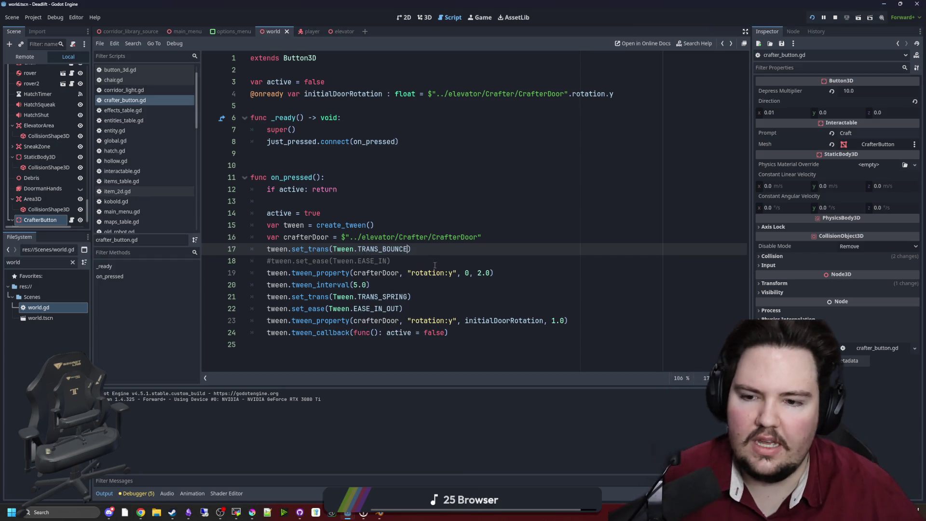
# Re-enable the set_ease call on line 18 using EASE_OUT.
pyautogui.click(435, 265)
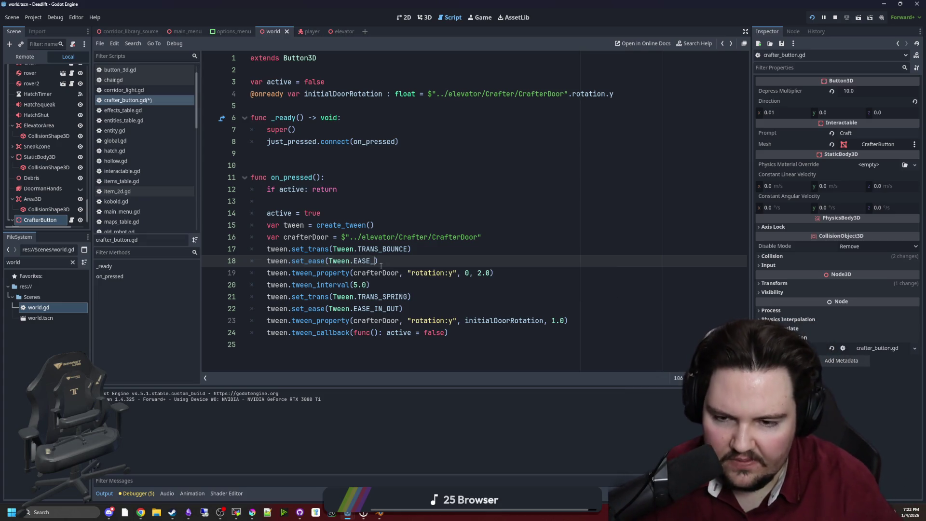
pyautogui.press('BackSpace')
pyautogui.write('OU')
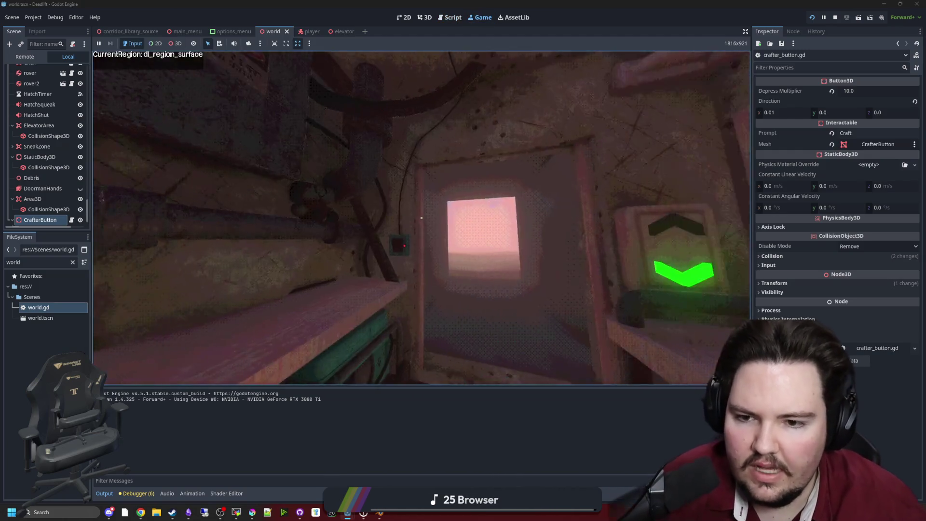
# Walk the player up to the Craft-O-Matic in the running game, then pause with Esc.
pyautogui.moveTo(421, 218)
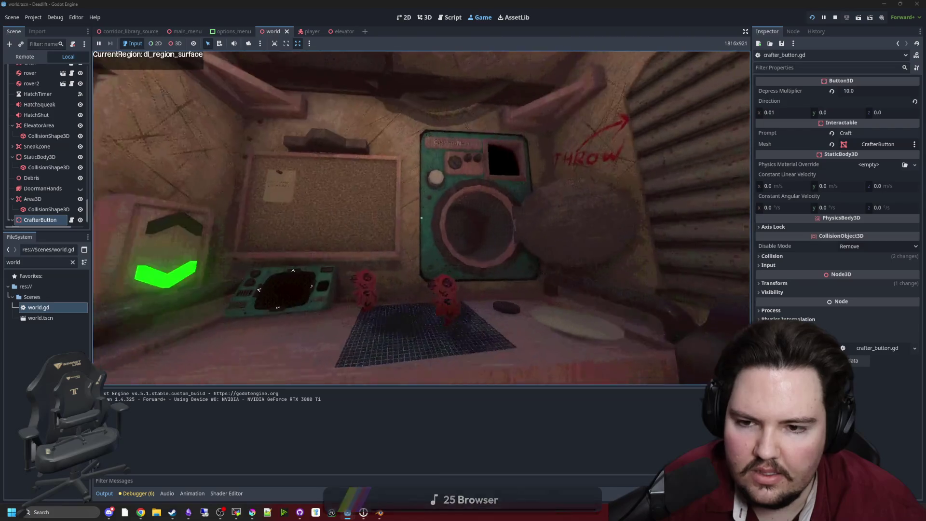
pyautogui.press('w')
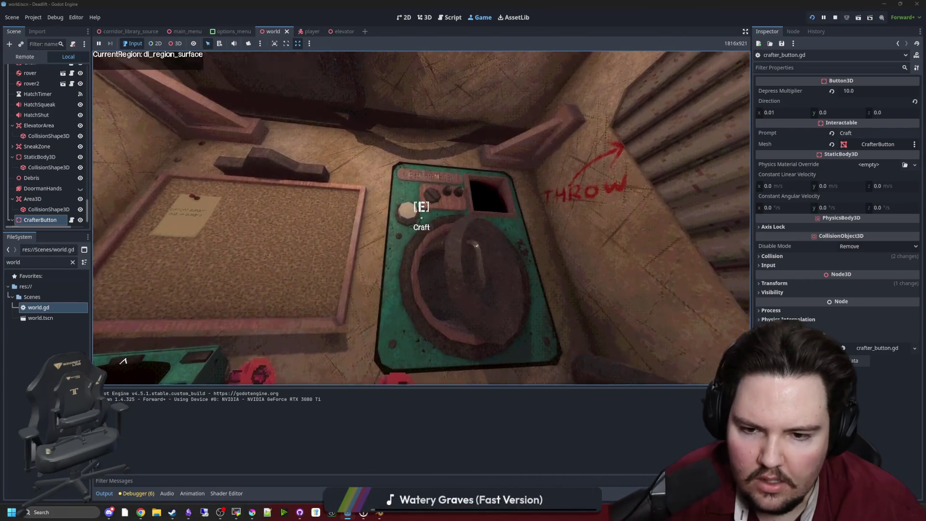
pyautogui.press('s')
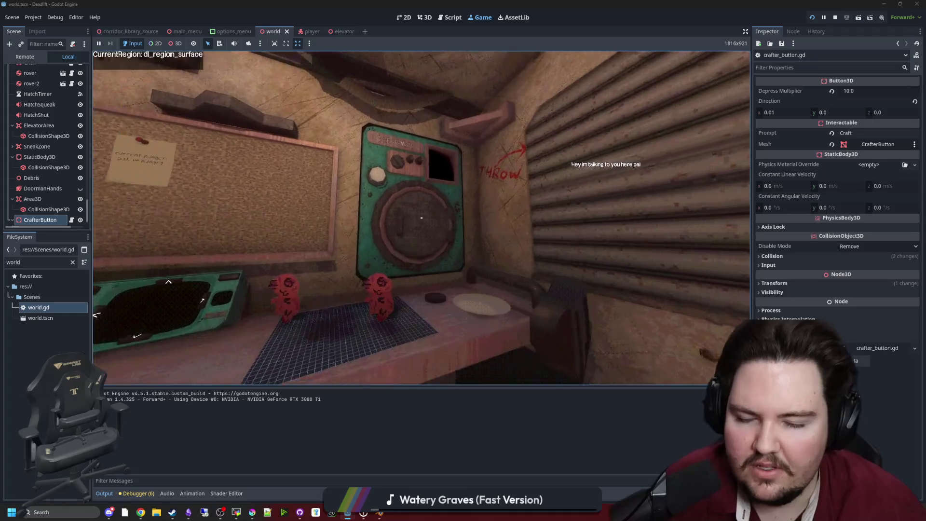
pyautogui.press('w')
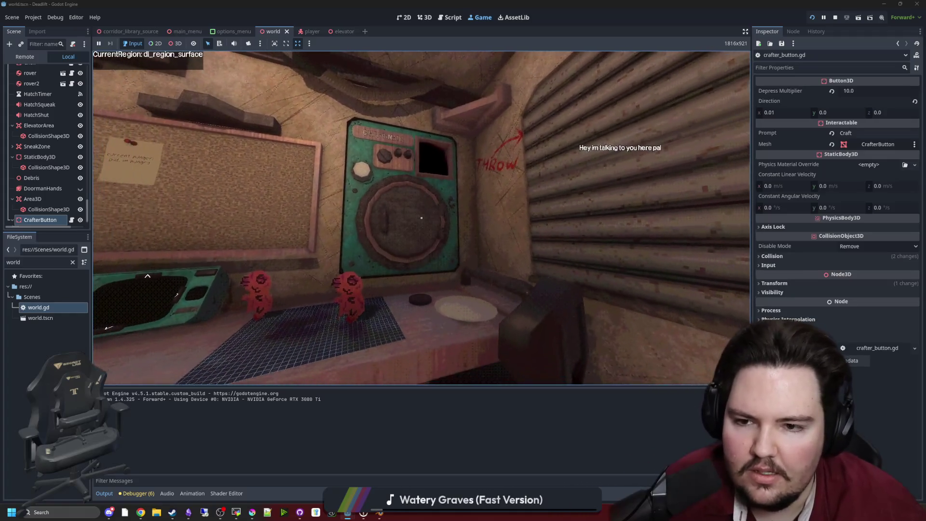
pyautogui.press('w')
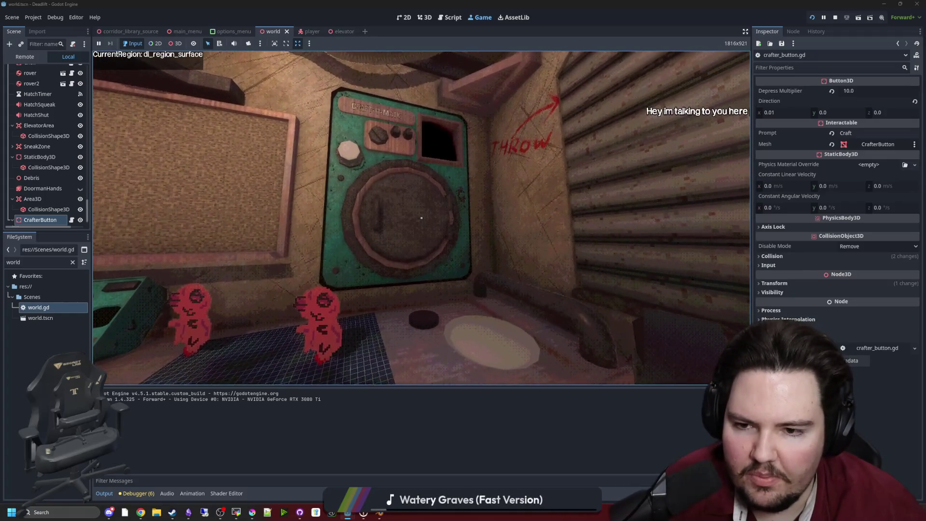
pyautogui.press('Escape')
pyautogui.press('super')
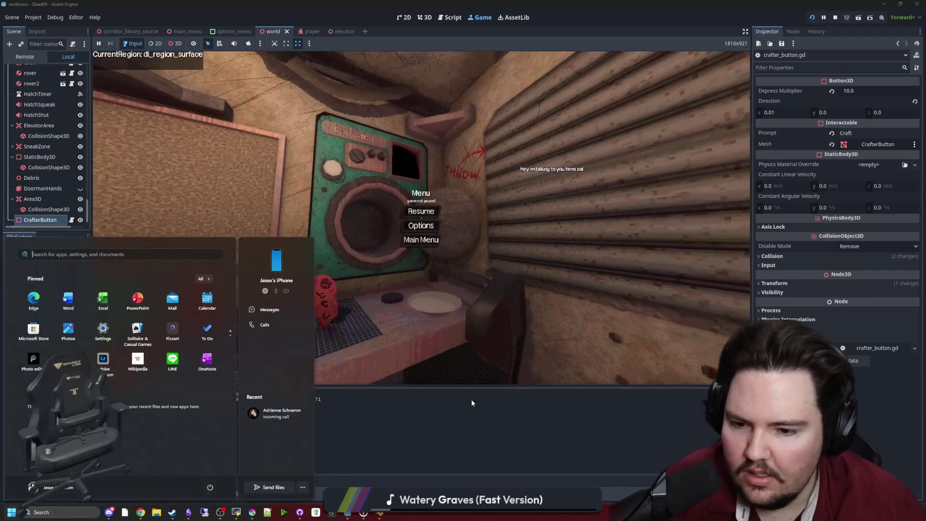
pyautogui.click(472, 402)
# In crafter_button.gd, change the return transition on line 21 to Tween.TRANS_ELASTIC.
pyautogui.click(73, 220)
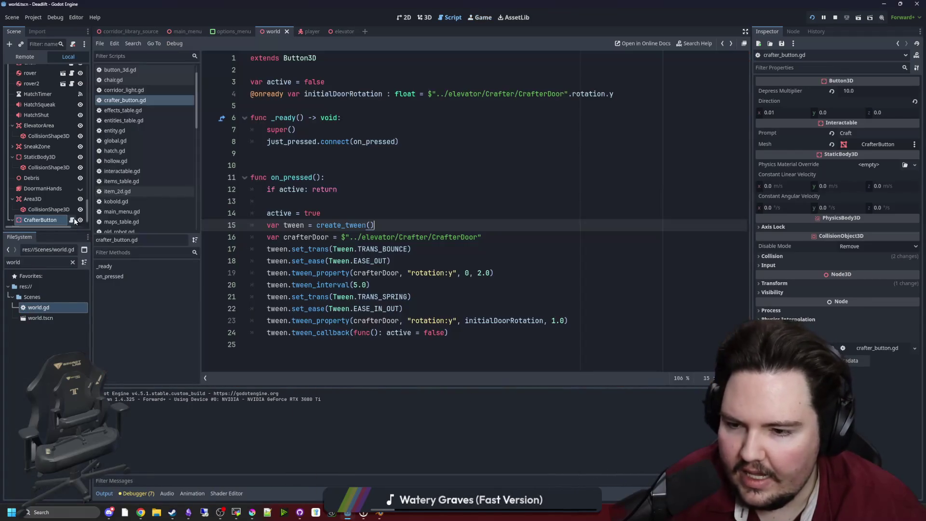
pyautogui.click(471, 284)
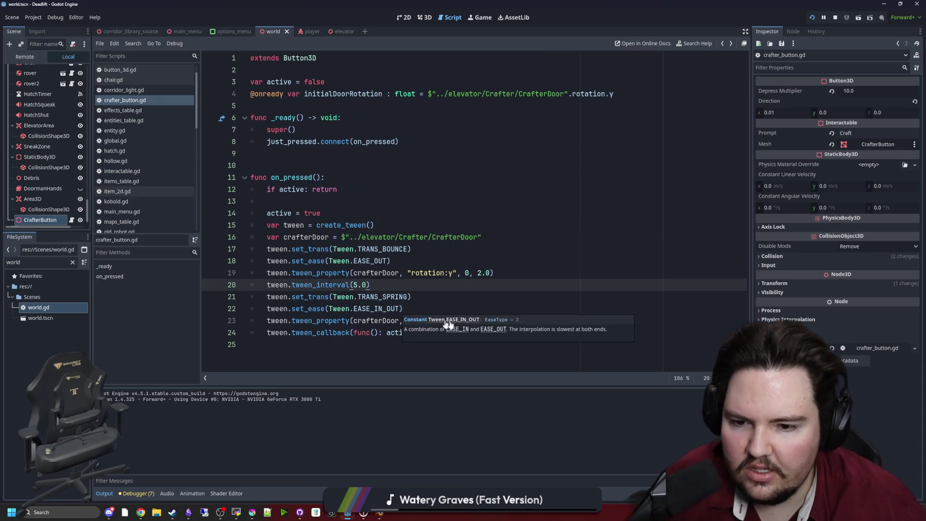
pyautogui.press('Down')
pyautogui.press('Down')
pyautogui.press('Down')
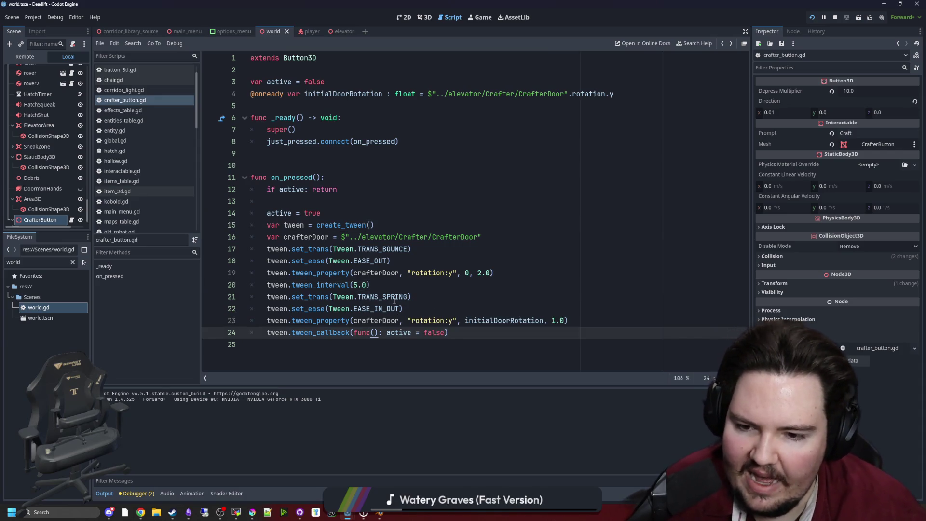
pyautogui.click(403, 296)
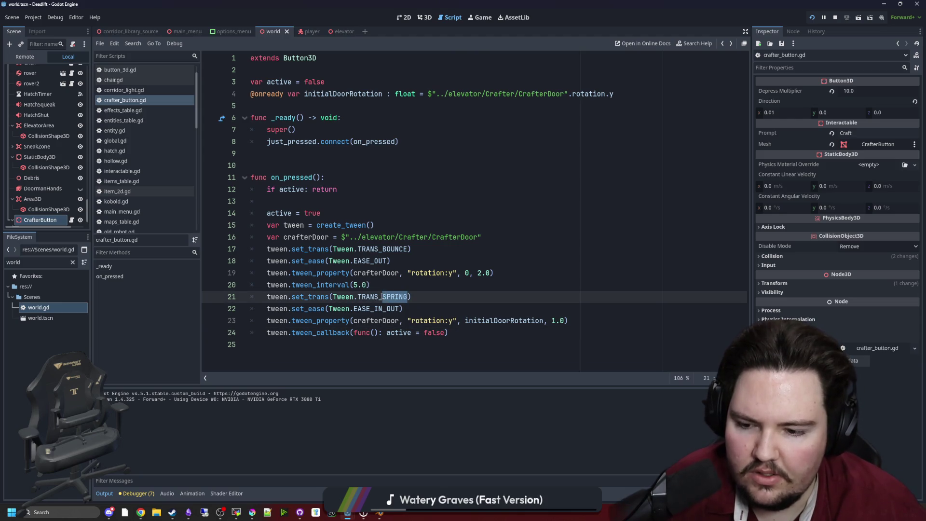
pyautogui.write('el')
pyautogui.press('Return')
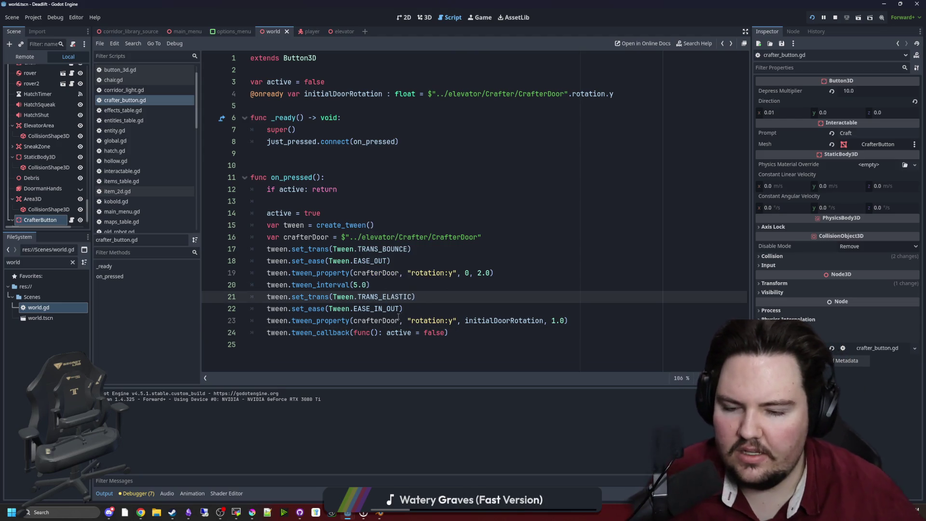
# Change line 22's ease from EASE_IN_OUT to EASE_OUT and save the script.
pyautogui.click(396, 319)
pyautogui.click(401, 309)
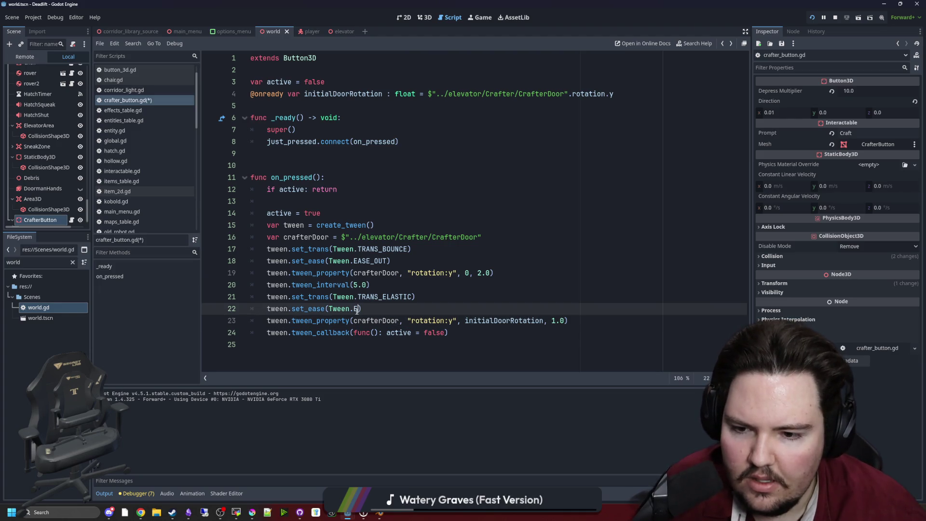
pyautogui.write('A')
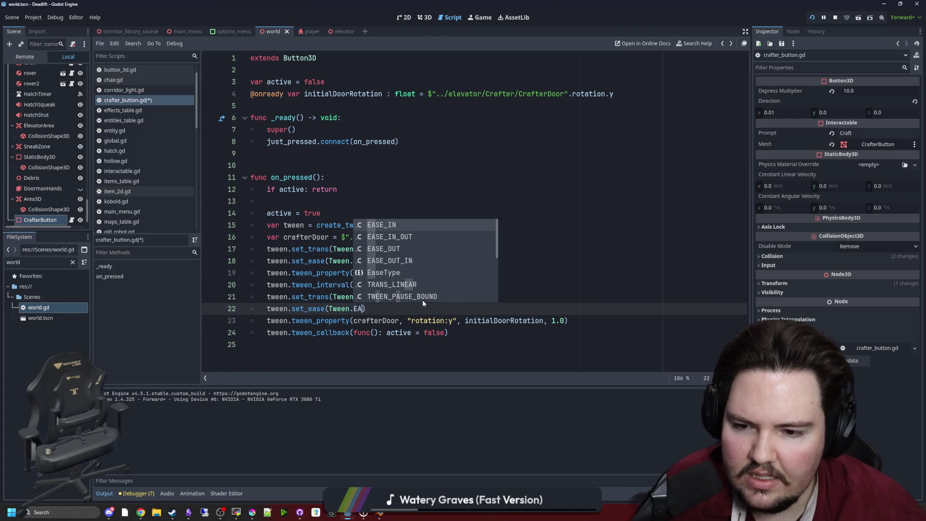
pyautogui.press('Return')
pyautogui.hotkey('ctrl', 's')
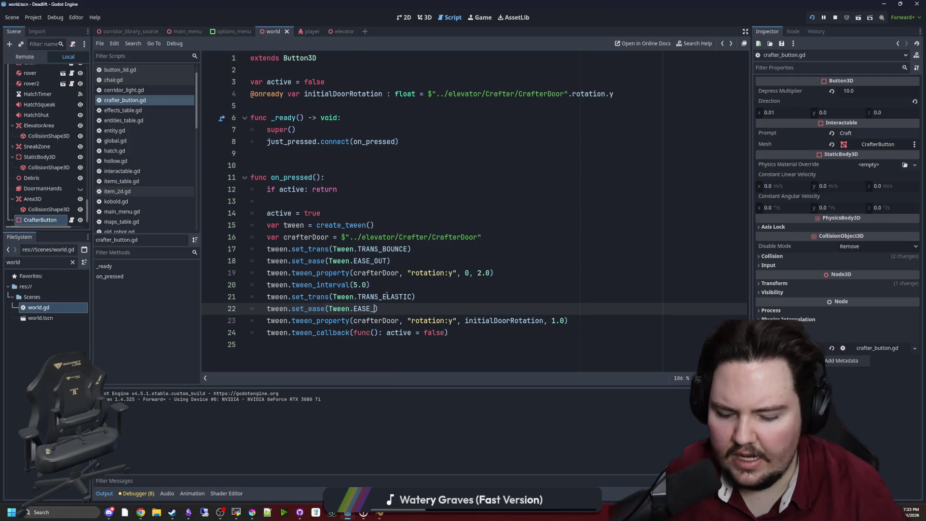
pyautogui.write('OUT')
pyautogui.click(443, 272)
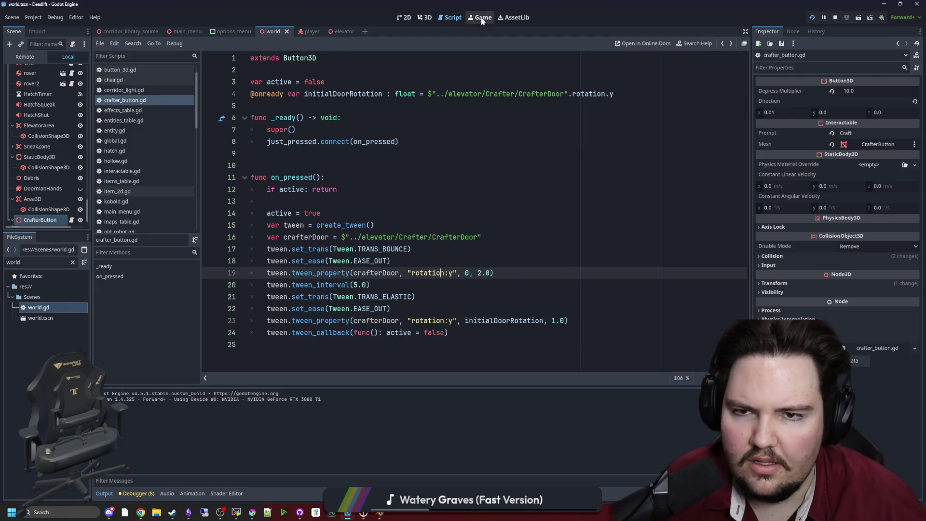
pyautogui.click(482, 20)
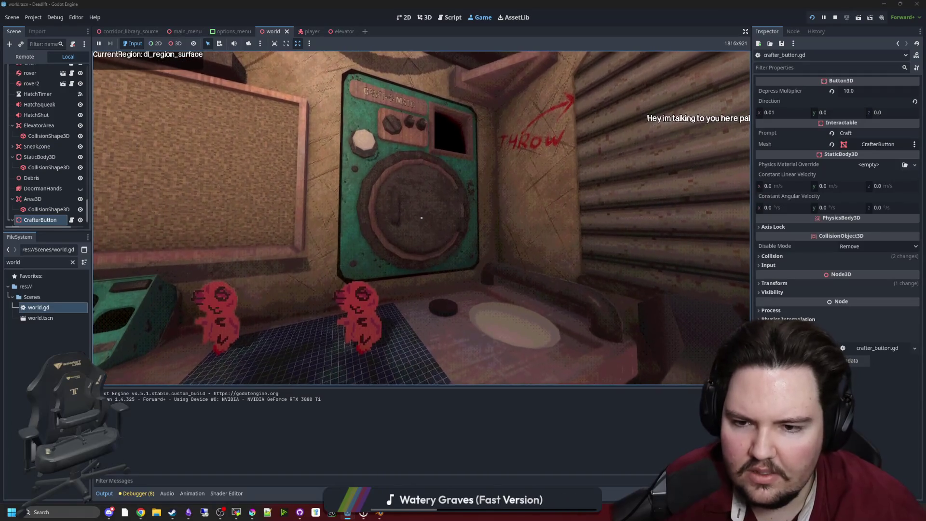
pyautogui.press('w')
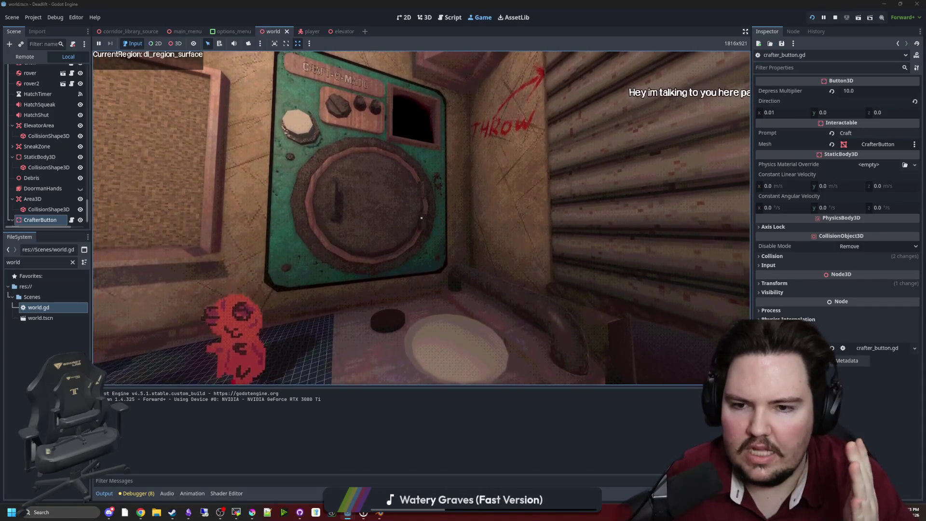
pyautogui.press('s')
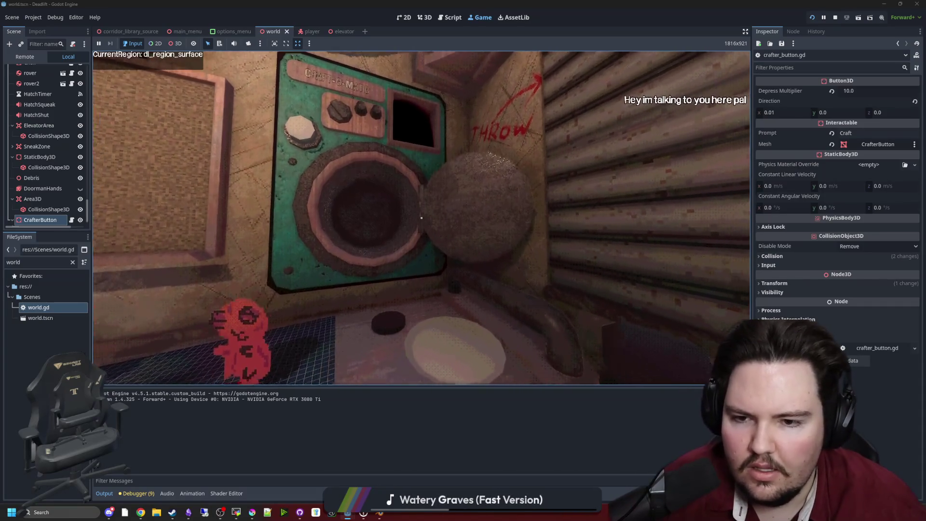
pyautogui.press('Escape')
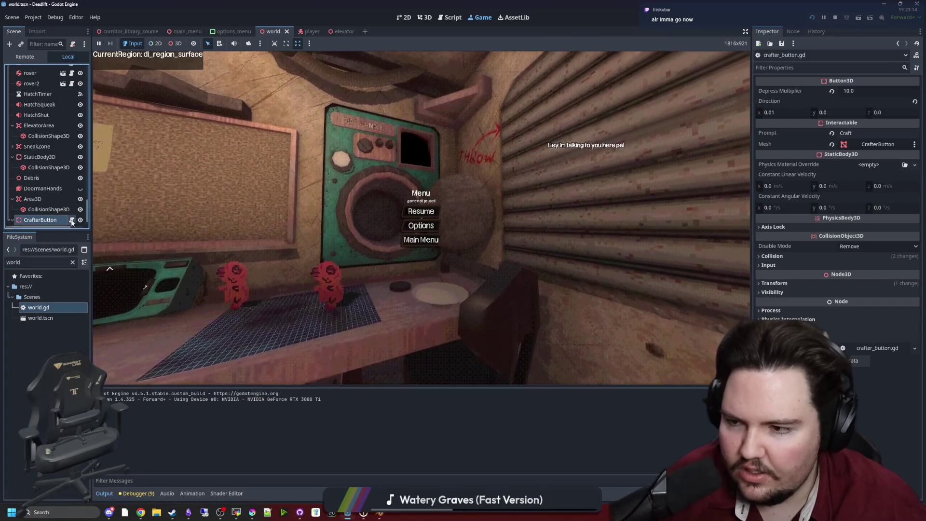
pyautogui.hotkey('ctrl', 'F3')
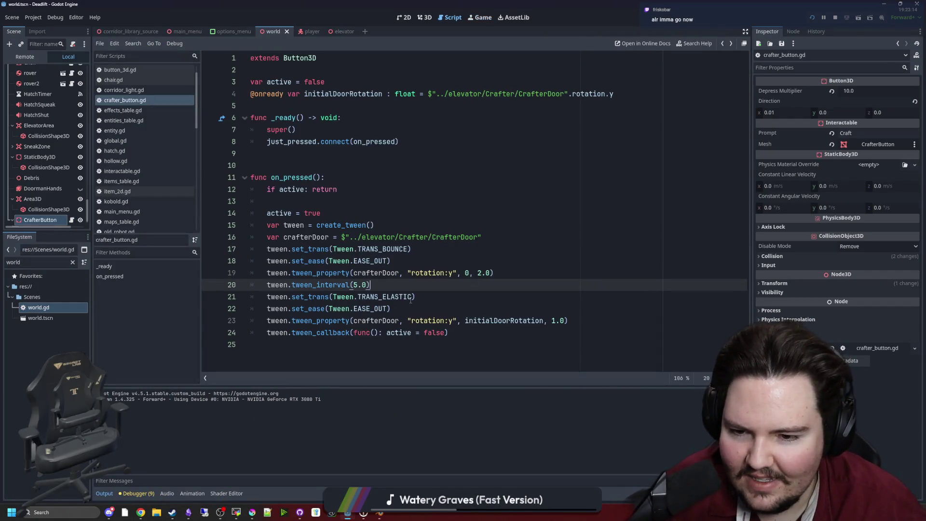
# Replace ELASTIC on line 21 with TRANS_SPRING for the door's return.
pyautogui.moveTo(411, 297); pyautogui.dragTo(382, 298)
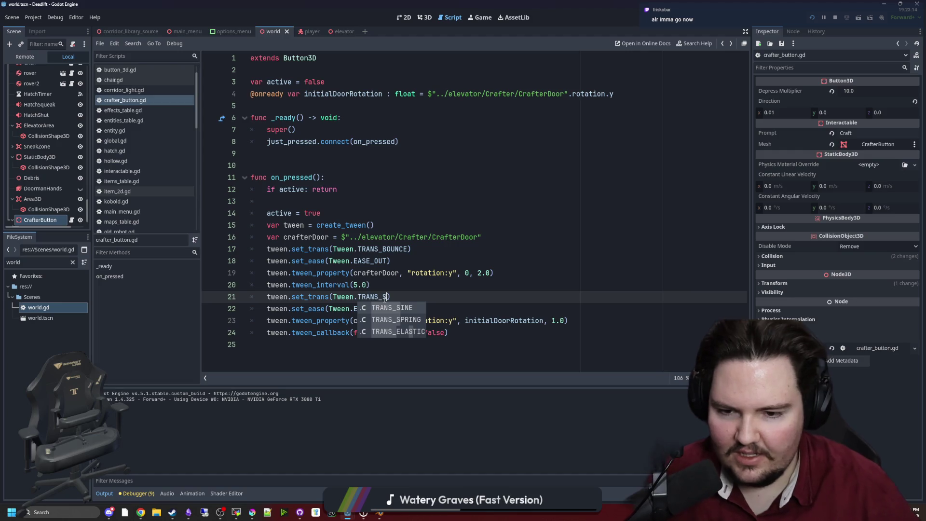
pyautogui.press('Down')
pyautogui.press('Return')
pyautogui.click(405, 285)
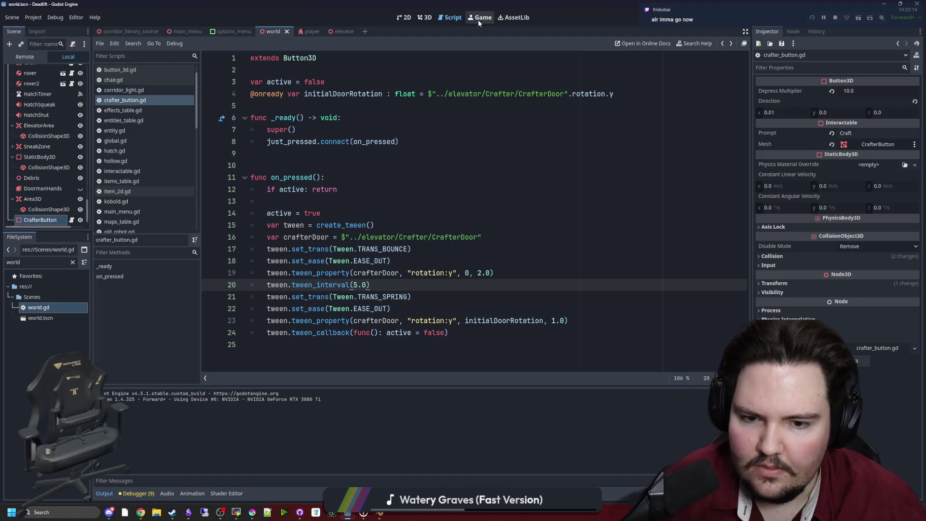
# Resume the running game to test the door, then pause and return to the script.
pyautogui.click(478, 19)
pyautogui.click(419, 190)
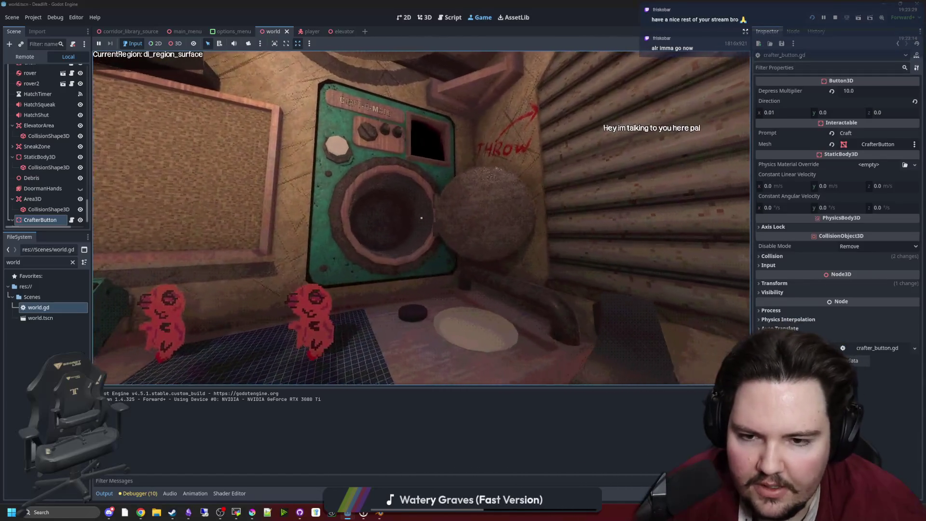
pyautogui.press('Escape')
pyautogui.hotkey('ctrl', 'F3')
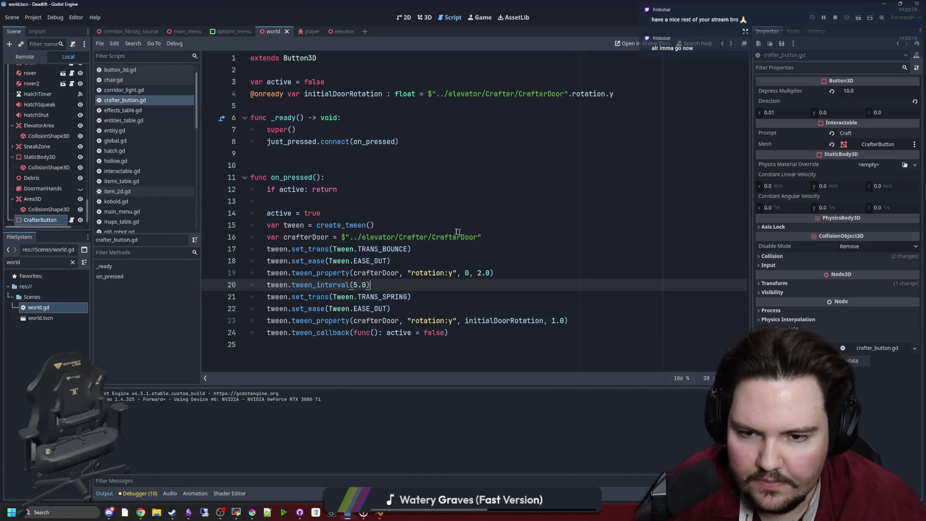
# Shorten the opening tween duration on line 19 from 2.0 to 1.0 seconds.
pyautogui.click(482, 273)
pyautogui.write('1')
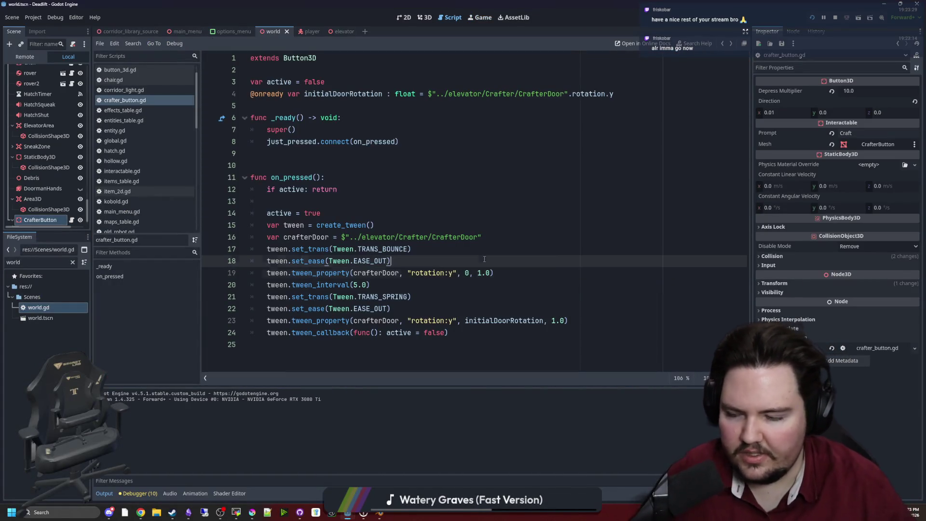
pyautogui.click(550, 177)
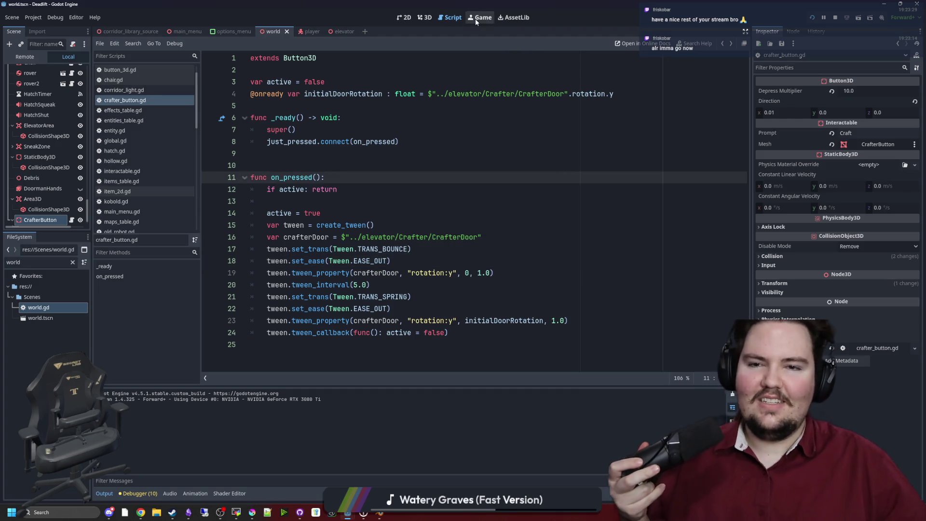
pyautogui.click(480, 17)
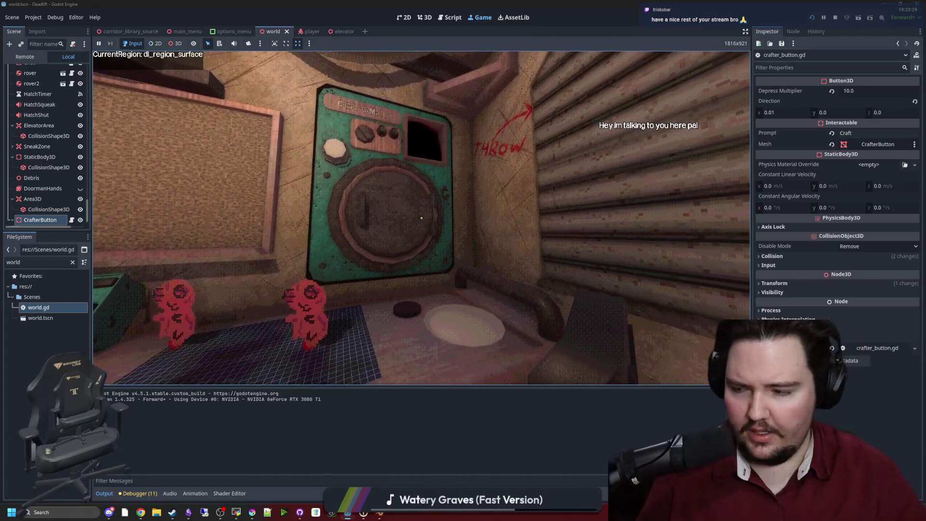
# Playtest the door near the crafter, pause, and return to crafter_button.gd.
pyautogui.press('s')
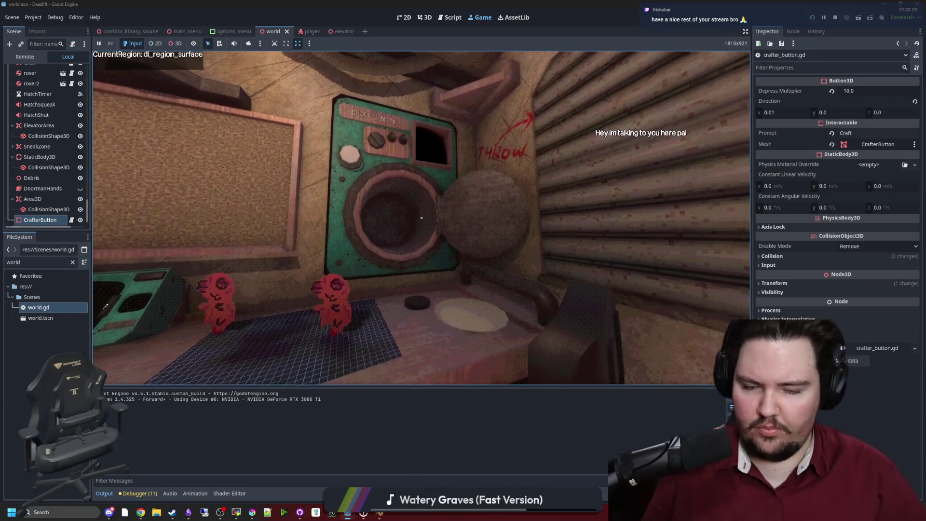
pyautogui.press('w')
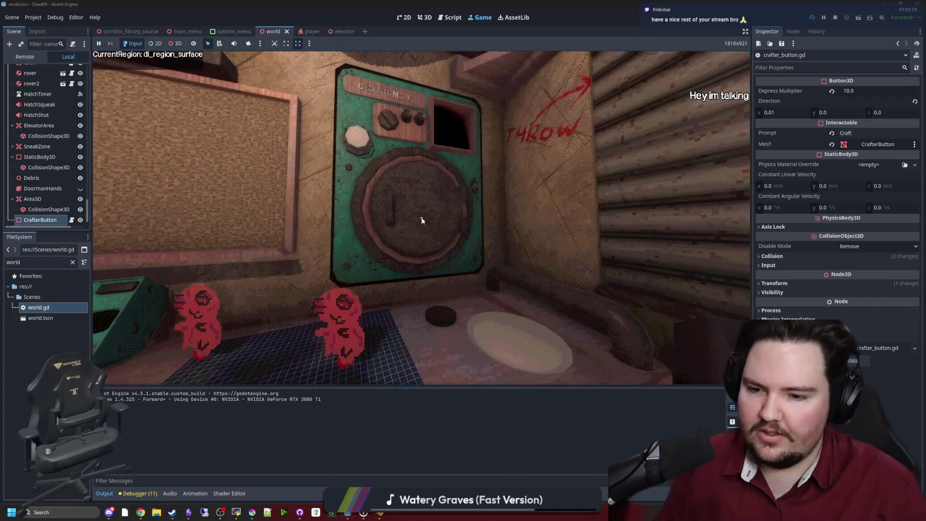
pyautogui.press('Escape')
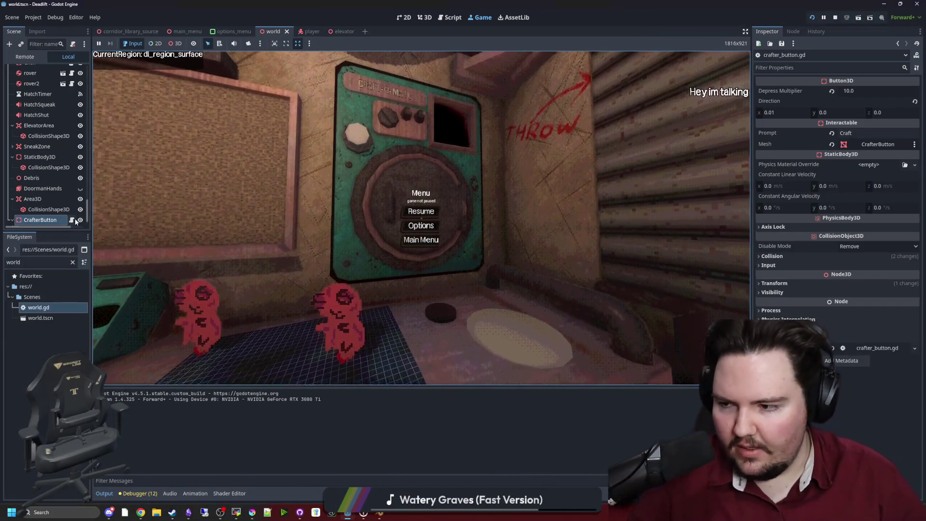
pyautogui.click(72, 220)
pyautogui.click(424, 220)
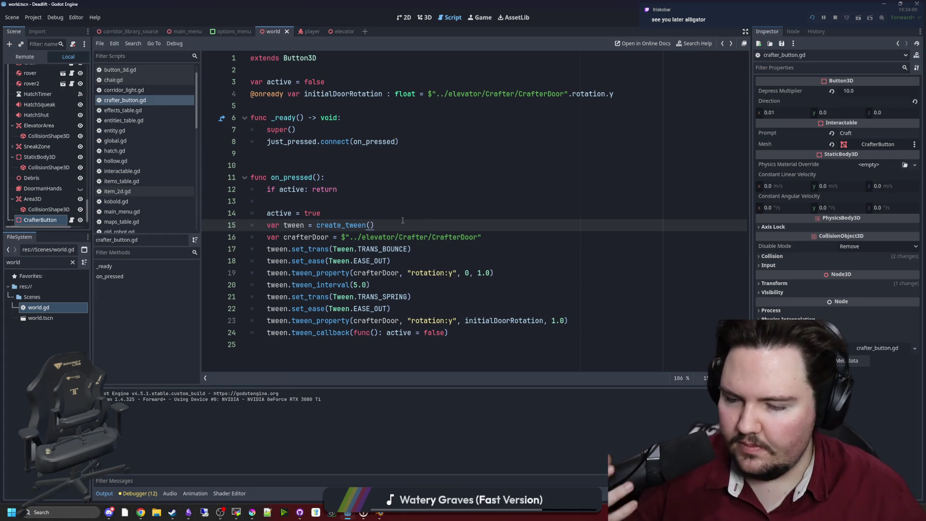
# Declare 'var crafterShake : float = 0.0' below the extends line.
pyautogui.click(340, 202)
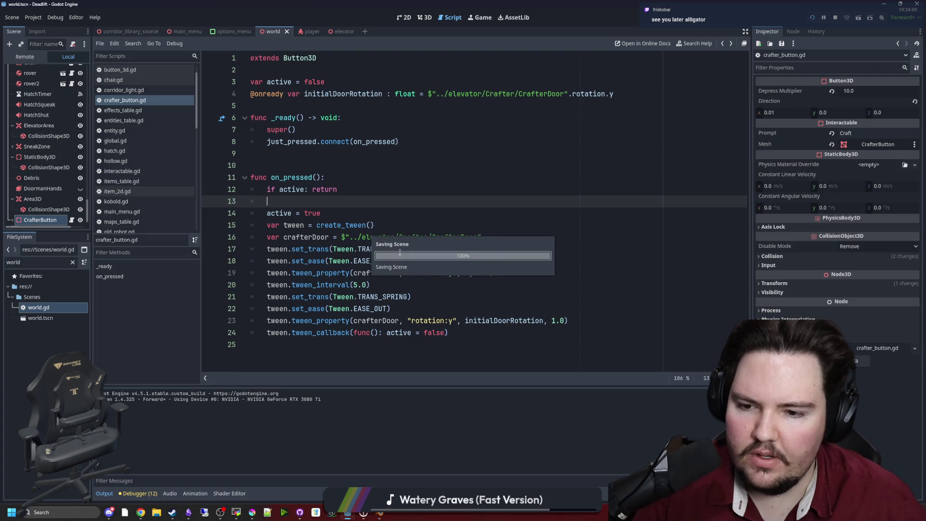
pyautogui.click(421, 281)
pyautogui.click(332, 74)
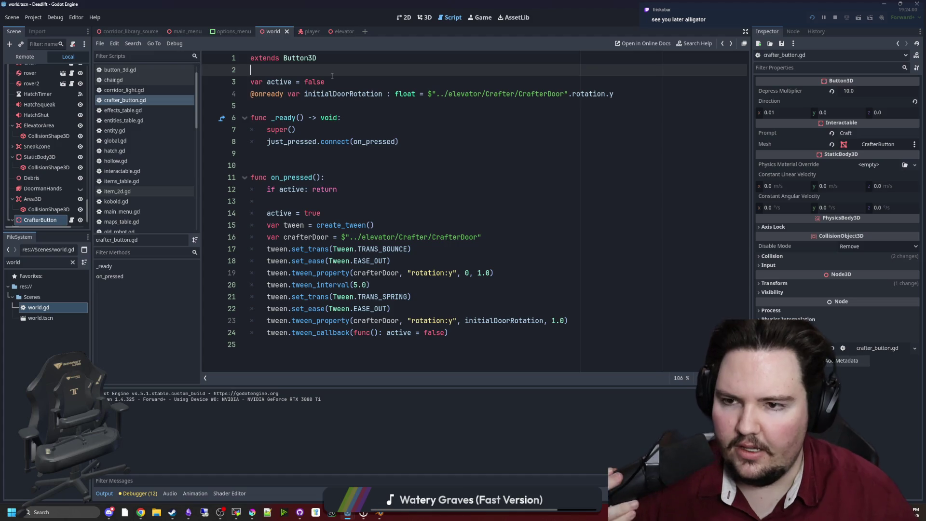
pyautogui.press('Return')
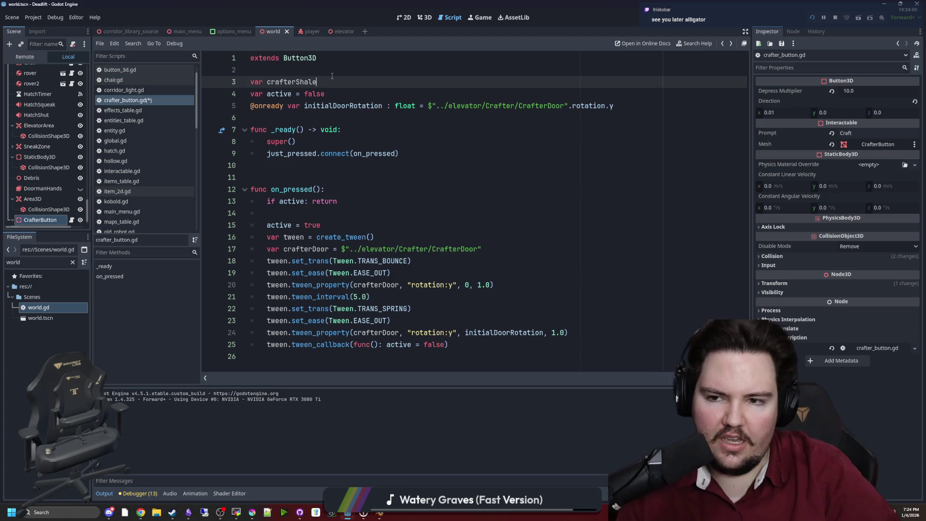
pyautogui.write('0.0')
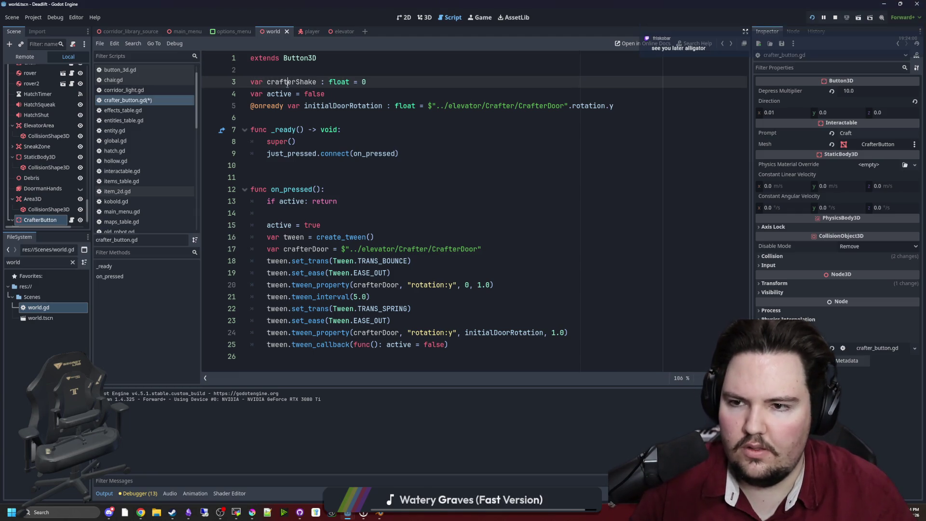
# Add a tween_callback setting crafterShake to 0.1 after the door-opening tween.
pyautogui.click(410, 285)
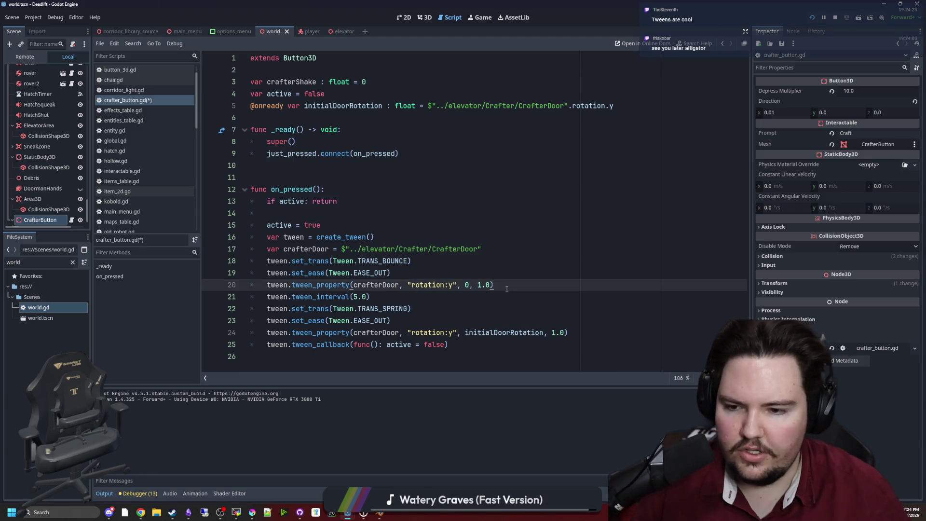
pyautogui.press('Return')
pyautogui.write('tween.tween_')
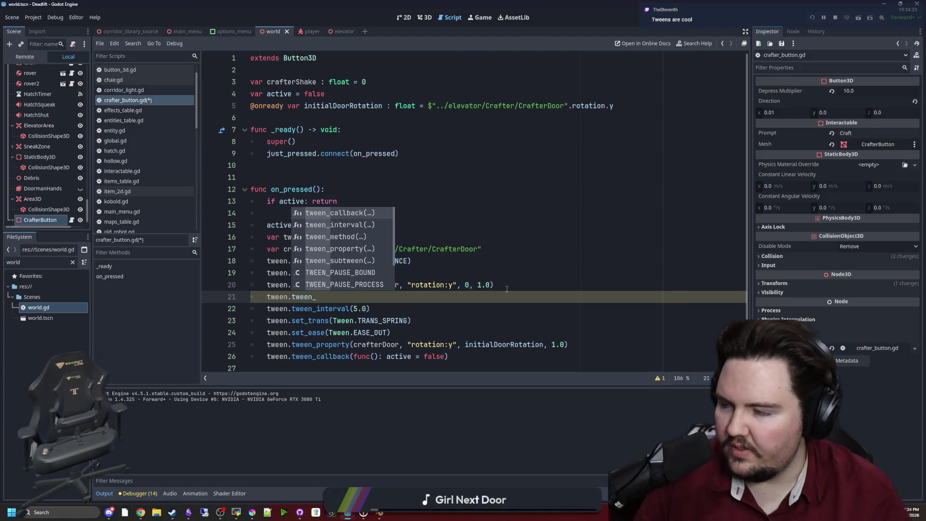
pyautogui.press('Return')
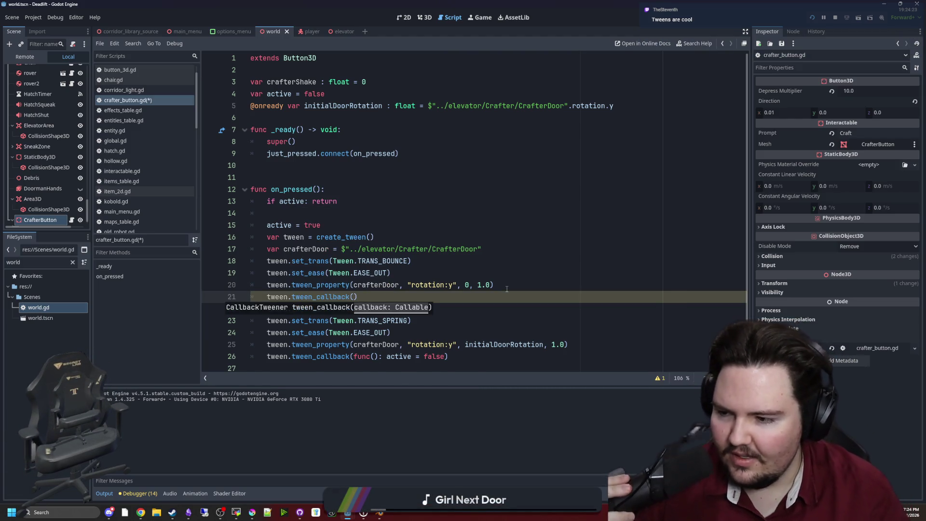
pyautogui.write('func(): crafterShake = 1')
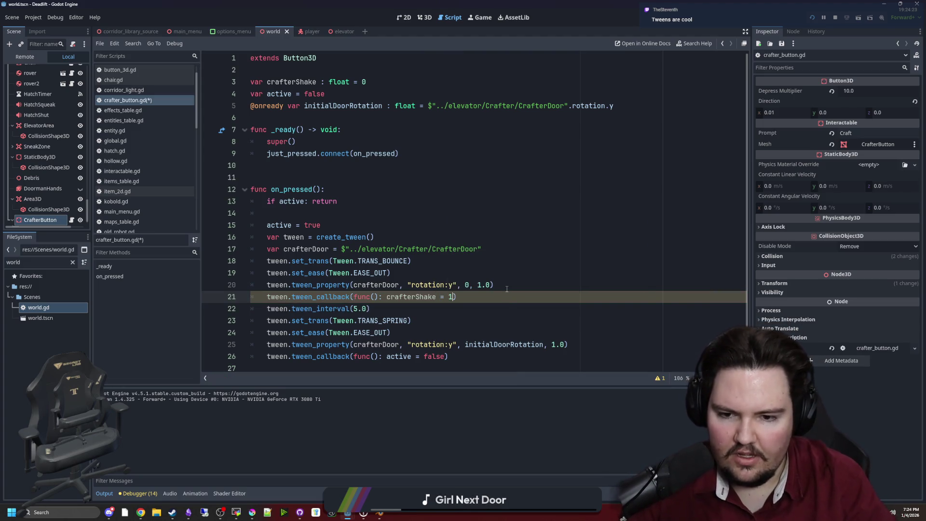
pyautogui.write('.1')
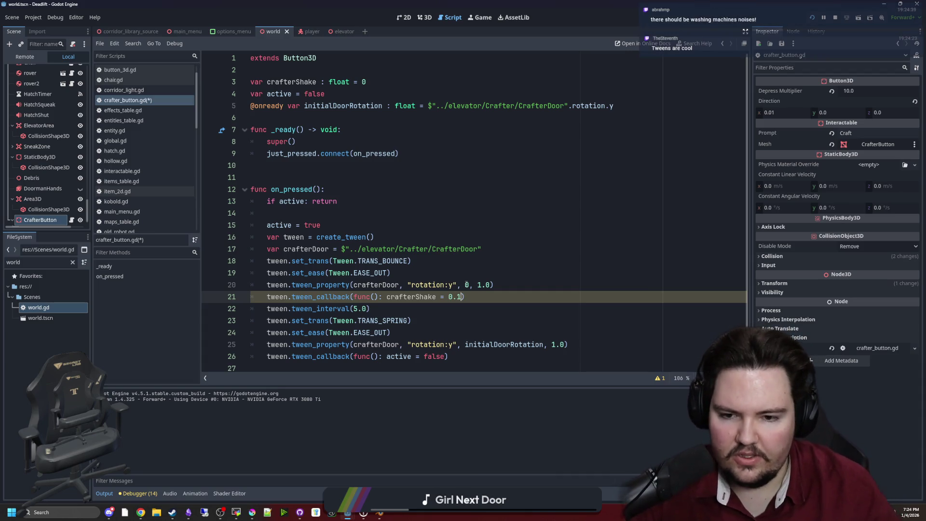
pyautogui.press('Up')
pyautogui.press('Up')
pyautogui.press('Up')
pyautogui.press('Down')
pyautogui.press('Down')
pyautogui.press('Down')
pyautogui.press('End')
pyautogui.hotkey('shift', 'Home')
pyautogui.hotkey('ctrl', 'c')
# Paste the crafterShake callback after the tween_interval line and save the script.
pyautogui.scroll(-1, 396, 302)
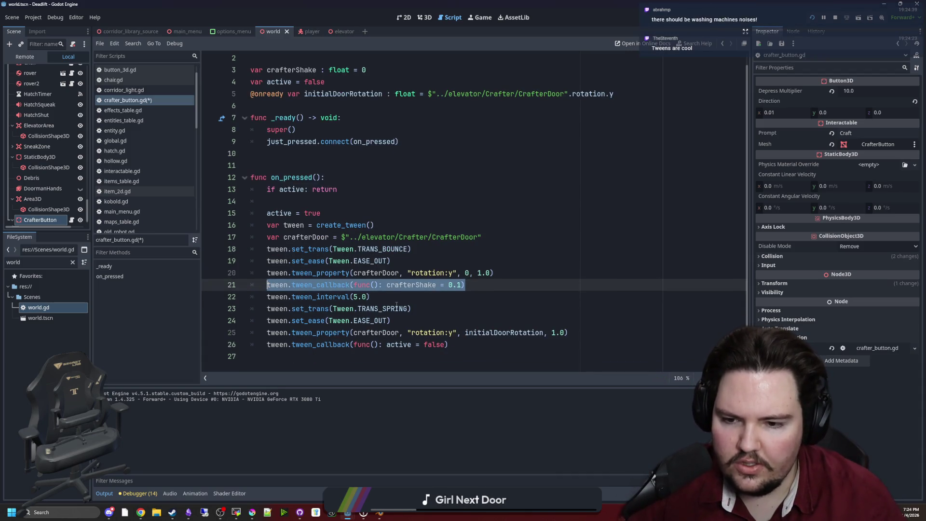
pyautogui.click(396, 300)
pyautogui.press('Return')
pyautogui.hotkey('ctrl', 'v')
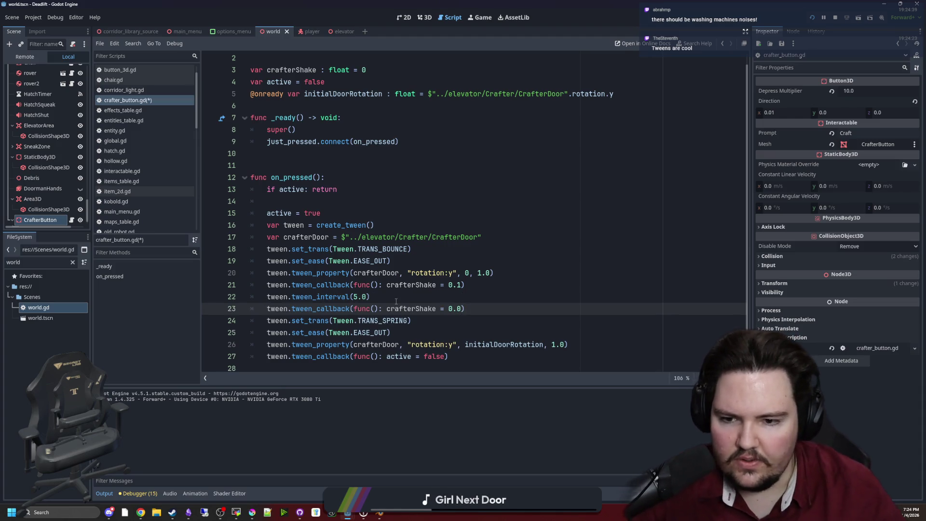
pyautogui.click(491, 308)
pyautogui.hotkey('ctrl', 's')
pyautogui.write('.chain')
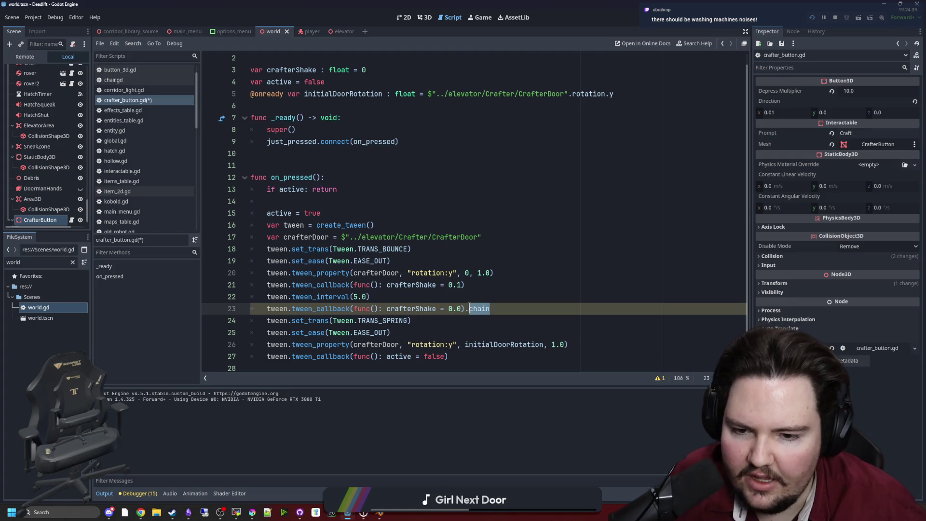
# Delete the trailing .chain from line 23 and save the script.
pyautogui.press('BackSpace')
pyautogui.press('BackSpace')
pyautogui.click(487, 293)
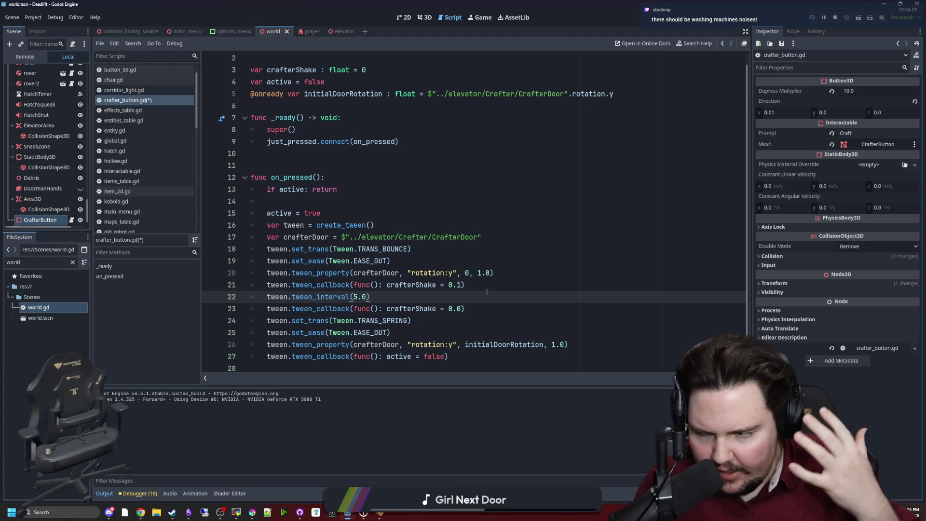
pyautogui.click(479, 309)
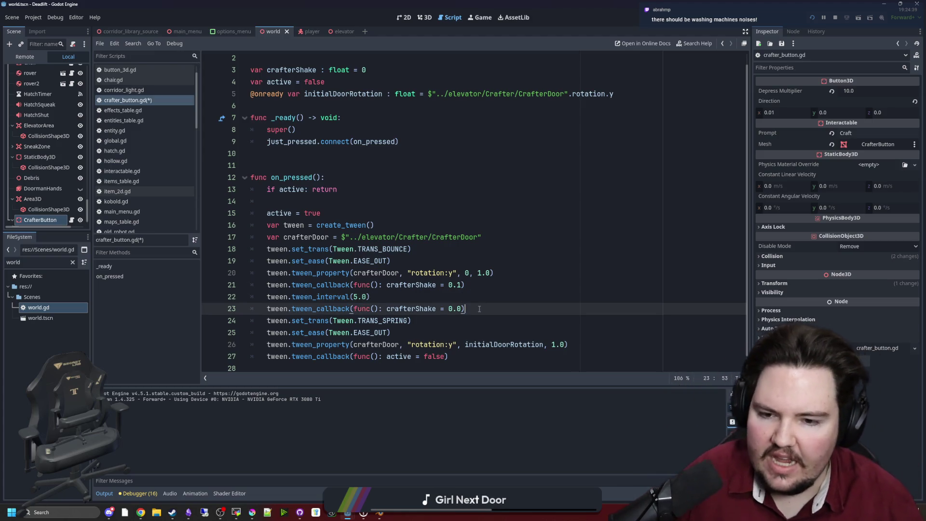
pyautogui.click(385, 299)
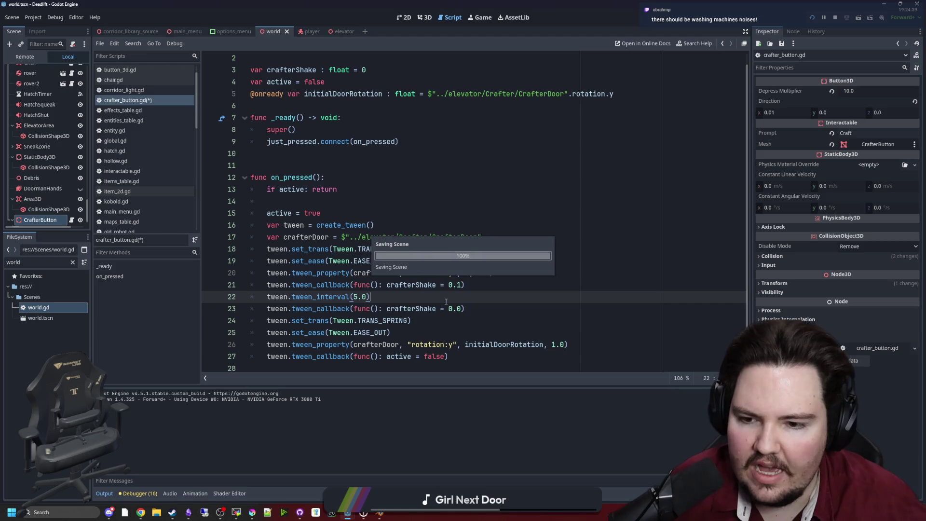
pyautogui.hotkey('ctrl', 's')
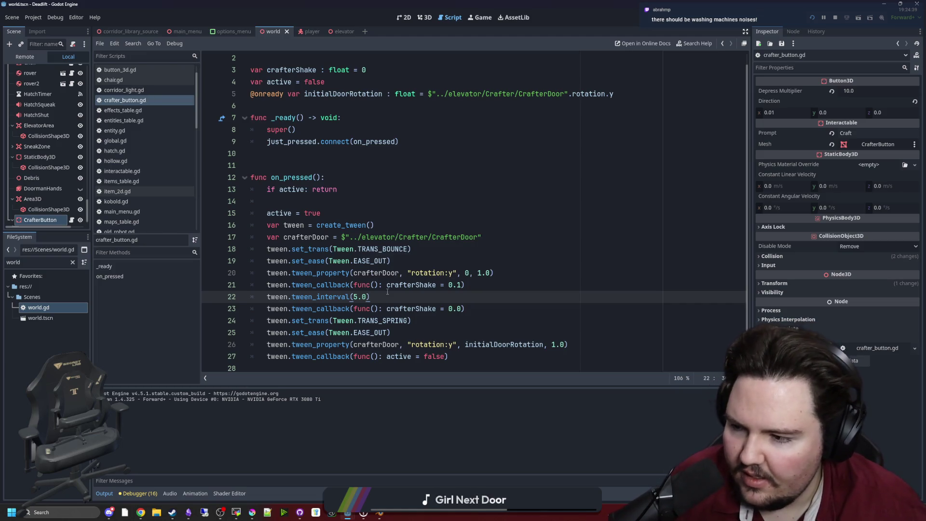
pyautogui.hotkey('ctrl', 's')
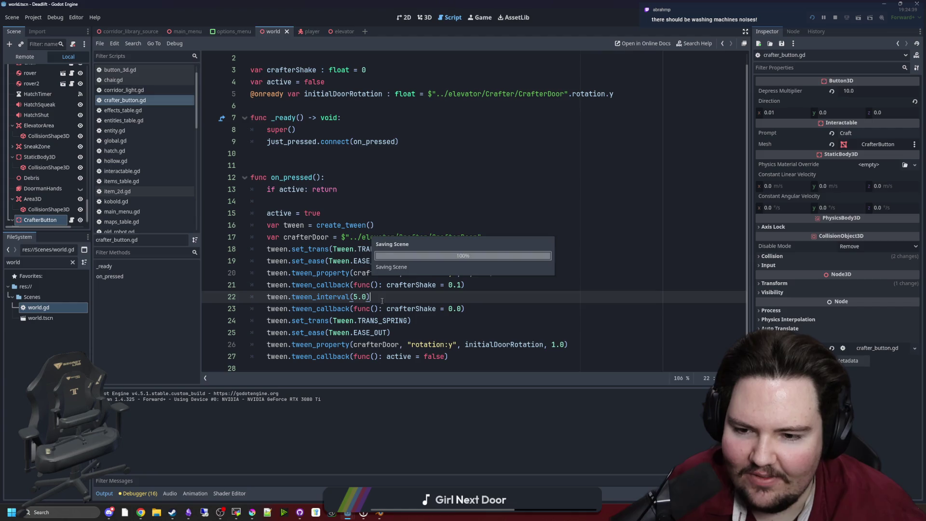
# Save the scene again and place the caret on the blank line after _ready.
pyautogui.press('Up')
pyautogui.press('End')
pyautogui.hotkey('ctrl', 's')
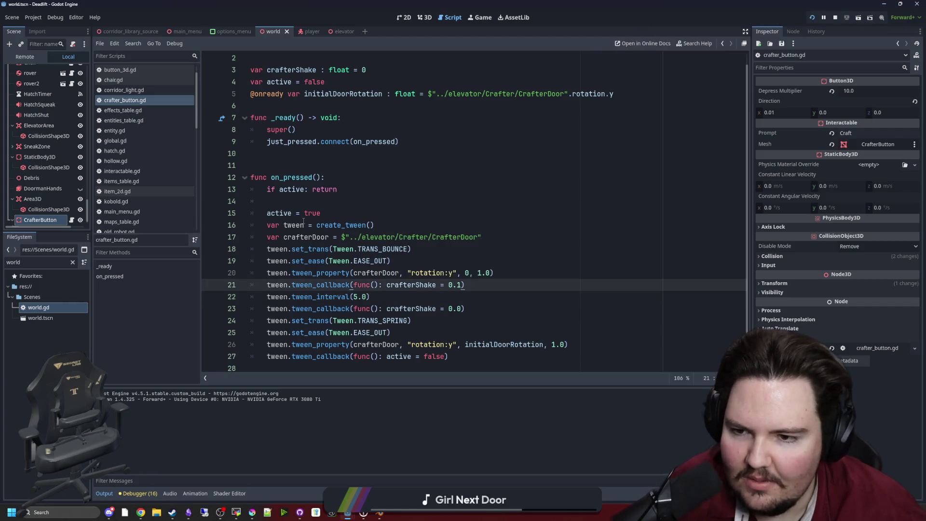
pyautogui.scroll(1, 338, 251)
pyautogui.click(304, 224)
pyautogui.hotkey('ctrl', 's')
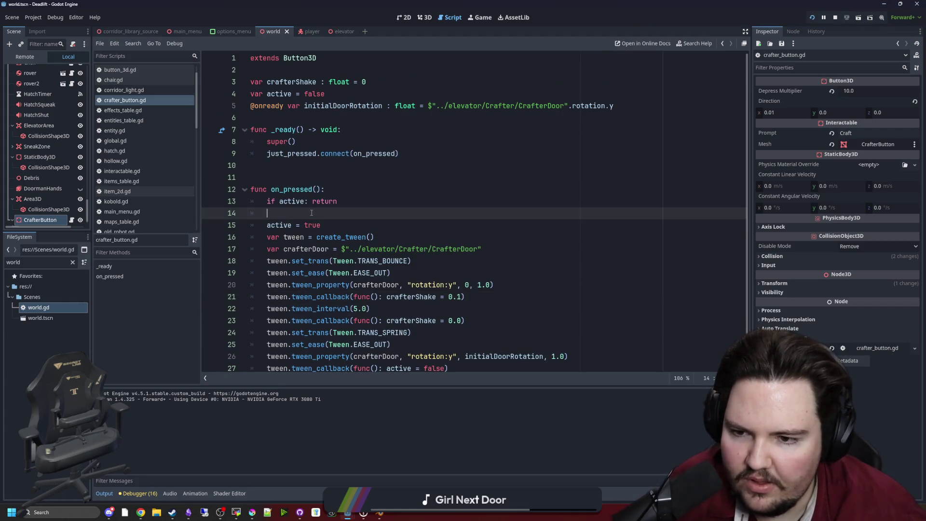
pyautogui.scroll(-2, 338, 227)
pyautogui.hotkey('ctrl', 's')
pyautogui.scroll(2, 384, 235)
pyautogui.press('Up')
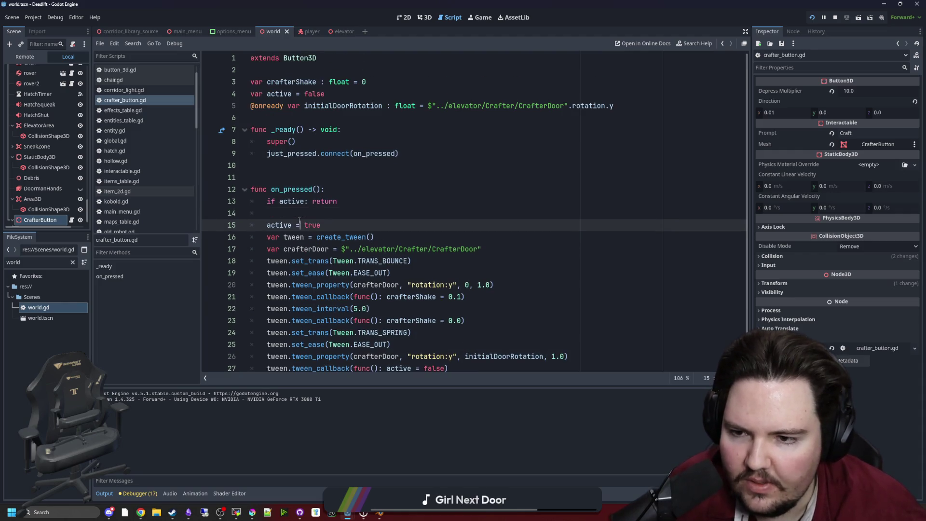
pyautogui.click(302, 215)
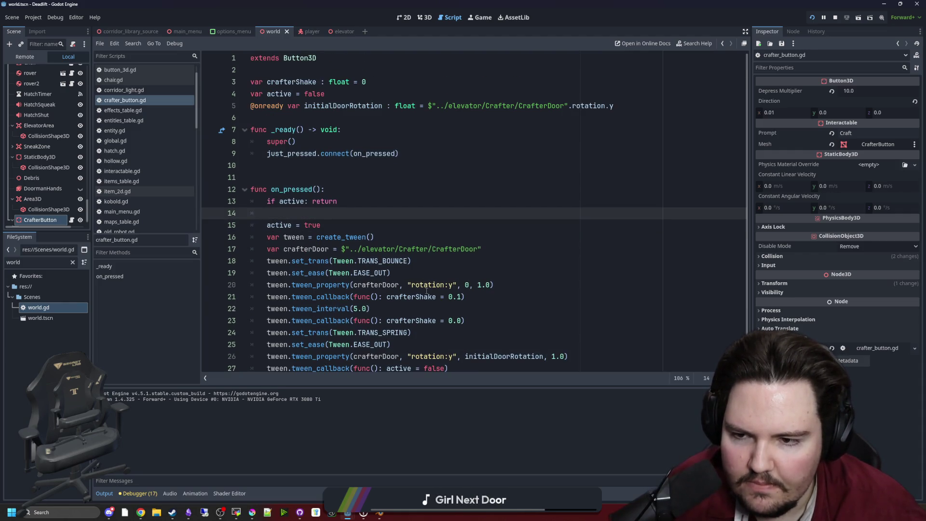
pyautogui.click(292, 170)
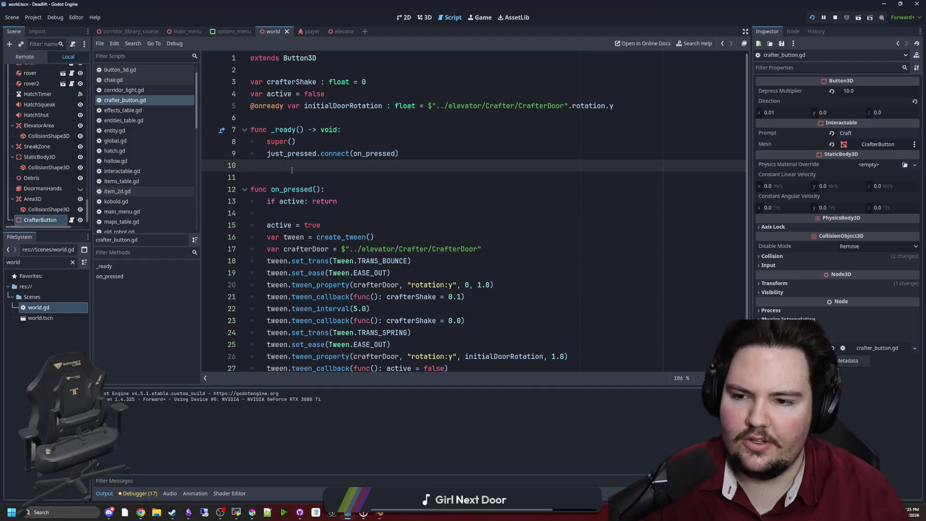
# Insert a new _process function via autocomplete after _ready.
pyautogui.press('Return')
pyautogui.press('Return')
pyautogui.press('Return')
pyautogui.press('Up')
pyautogui.write('proc')
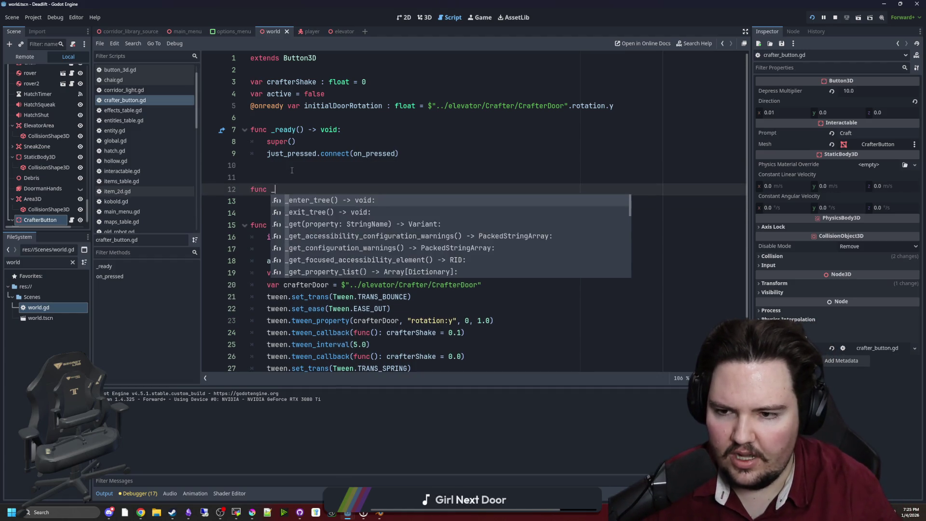
pyautogui.press('Return')
pyautogui.scroll(10, 30, 166)
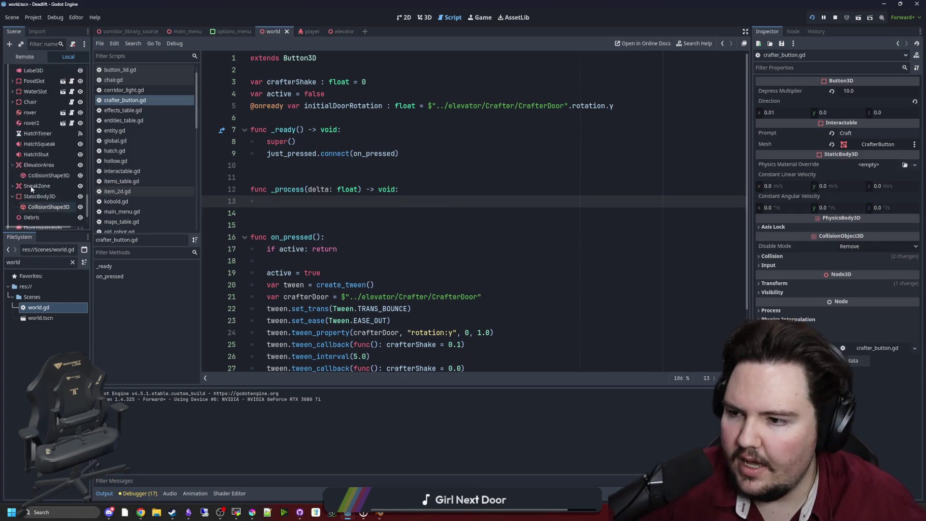
pyautogui.scroll(-10, 31, 166)
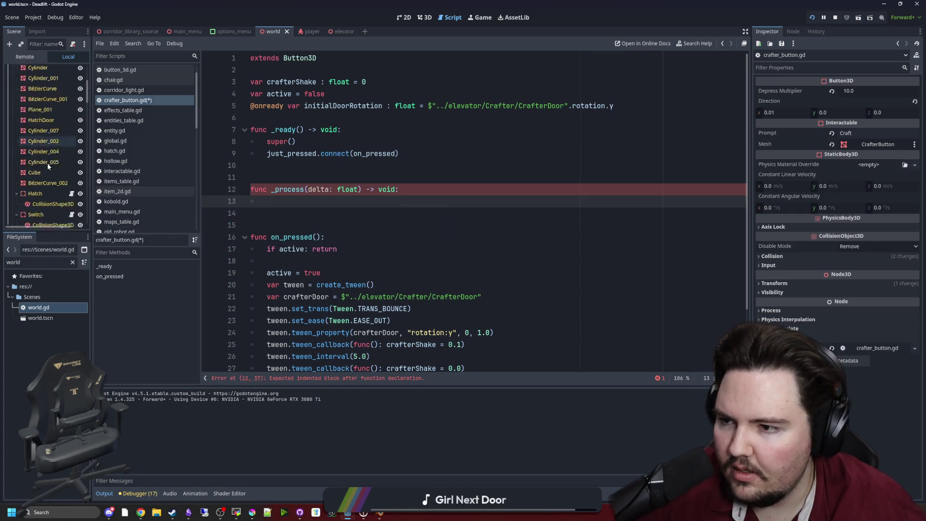
pyautogui.scroll(-5, 54, 148)
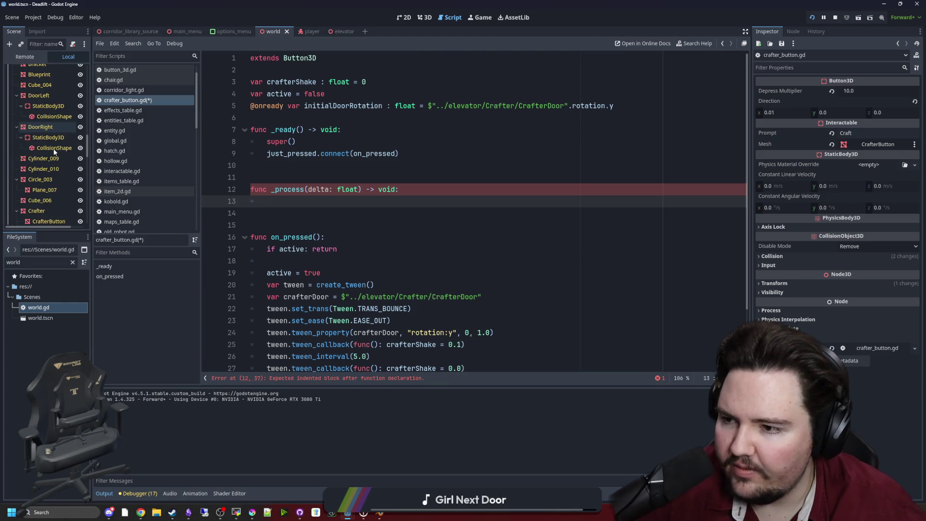
# Drop the Crafter node into _process and assign its .position from the same Crafter position expression.
pyautogui.moveTo(57, 151); pyautogui.dragTo(275, 203)
pyautogui.write('.position =')
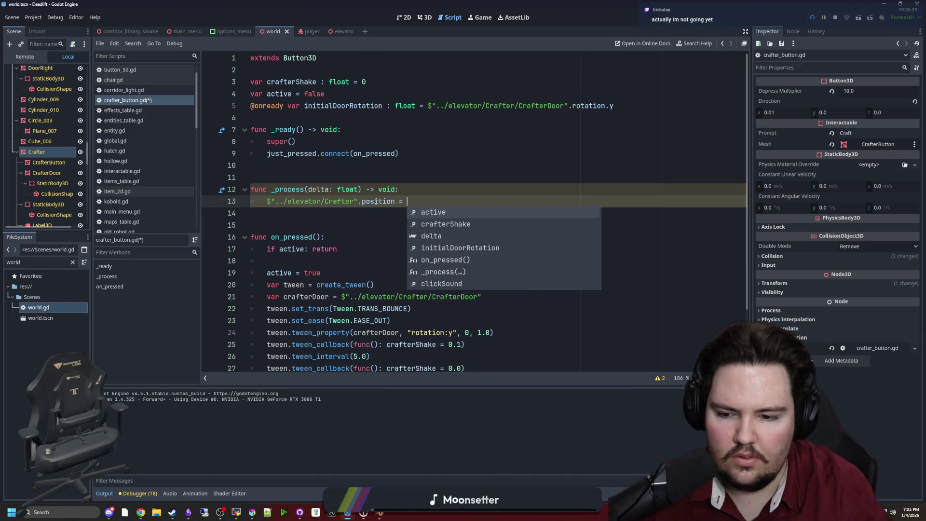
pyautogui.moveTo(397, 202); pyautogui.dragTo(274, 202)
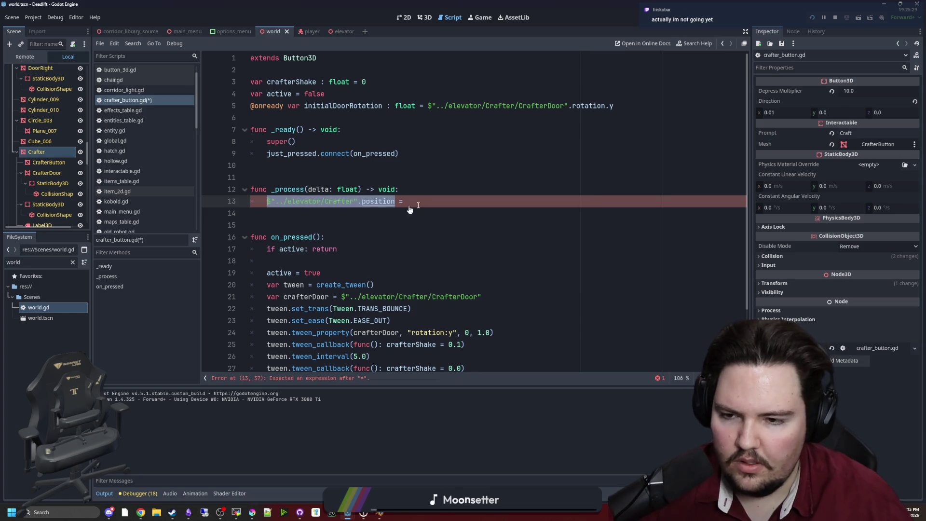
pyautogui.hotkey('ctrl', 'c')
pyautogui.press('End')
pyautogui.hotkey('ctrl', 'v')
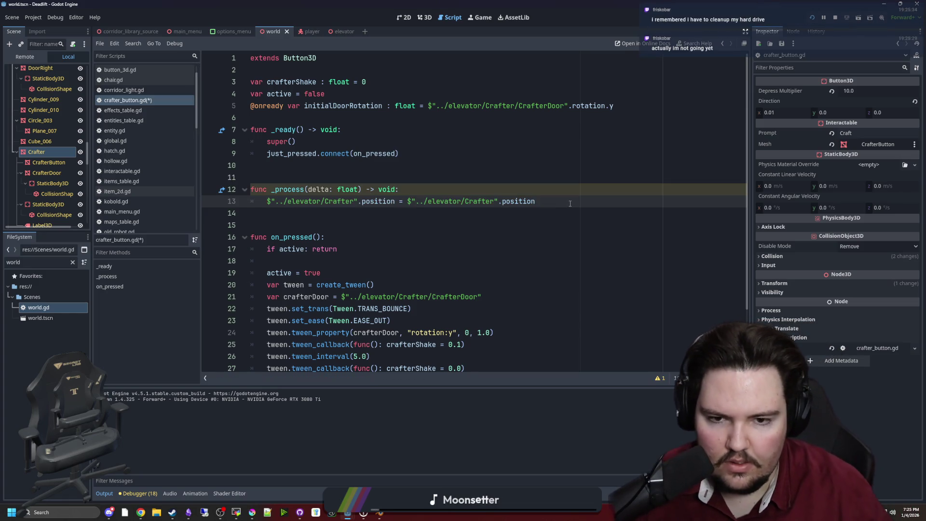